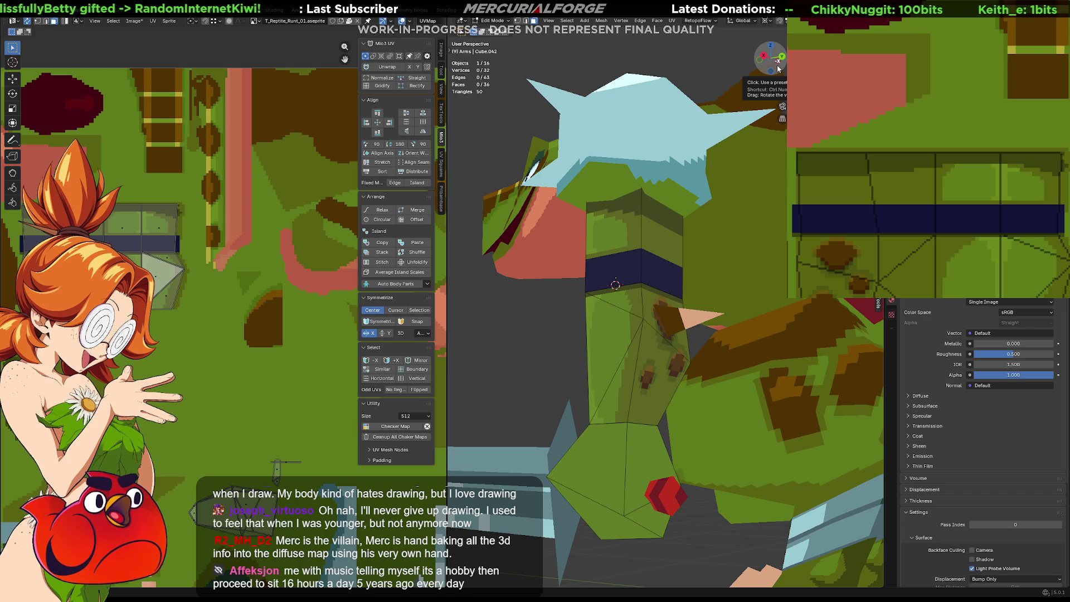
# Extend the dark blue armband further right on the texture, checking it on the 3D arm
pyautogui.moveTo(585, 293)
pyautogui.mouseDown(button='middle')
pyautogui.moveTo(604, 283)
pyautogui.moveTo(585, 295)
pyautogui.mouseUp(button='middle')
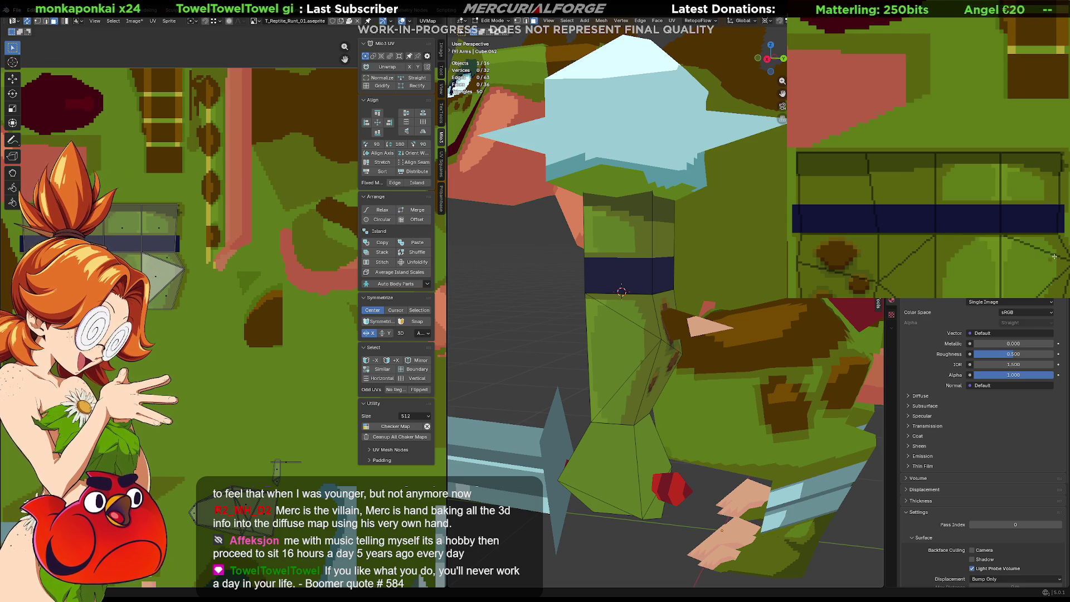
pyautogui.scroll(4, 1002, 248)
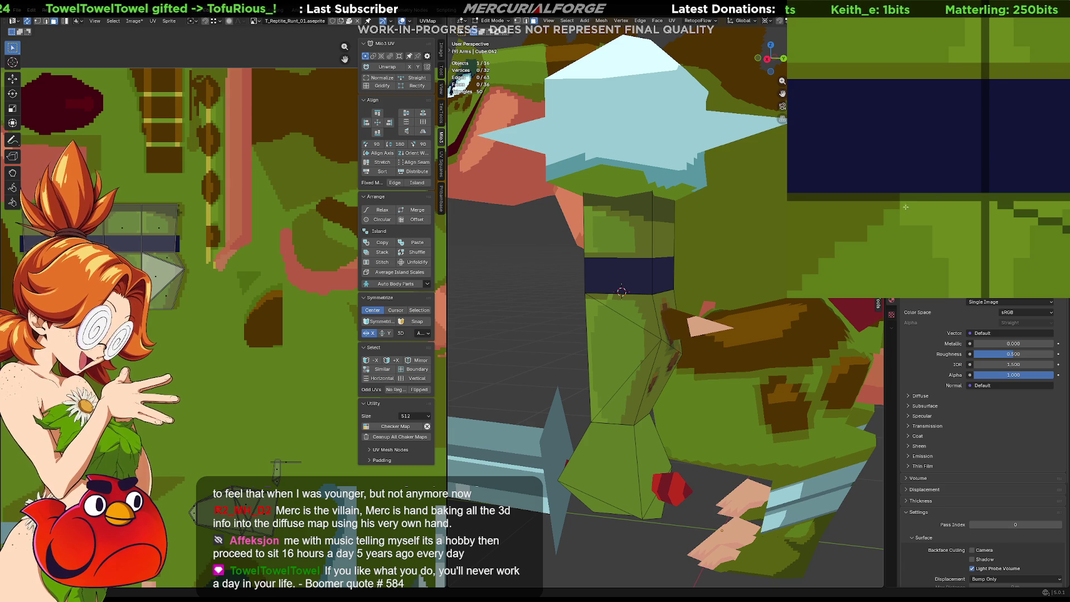
pyautogui.moveTo(619, 334); pyautogui.dragTo(659, 340, button='middle')
pyautogui.scroll(3, 660, 340)
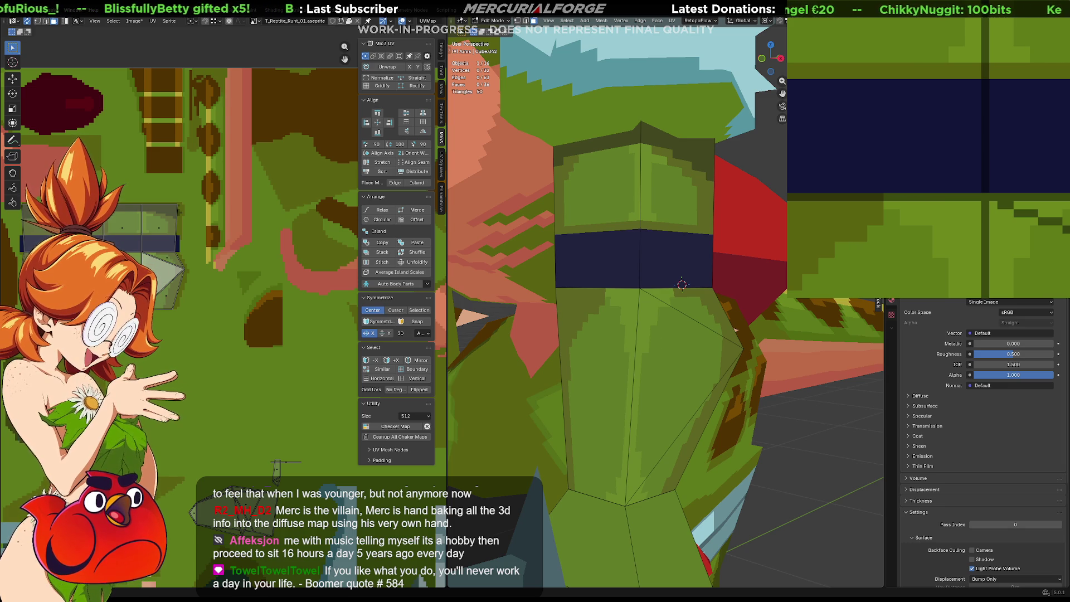
pyautogui.scroll(-2, 1003, 178)
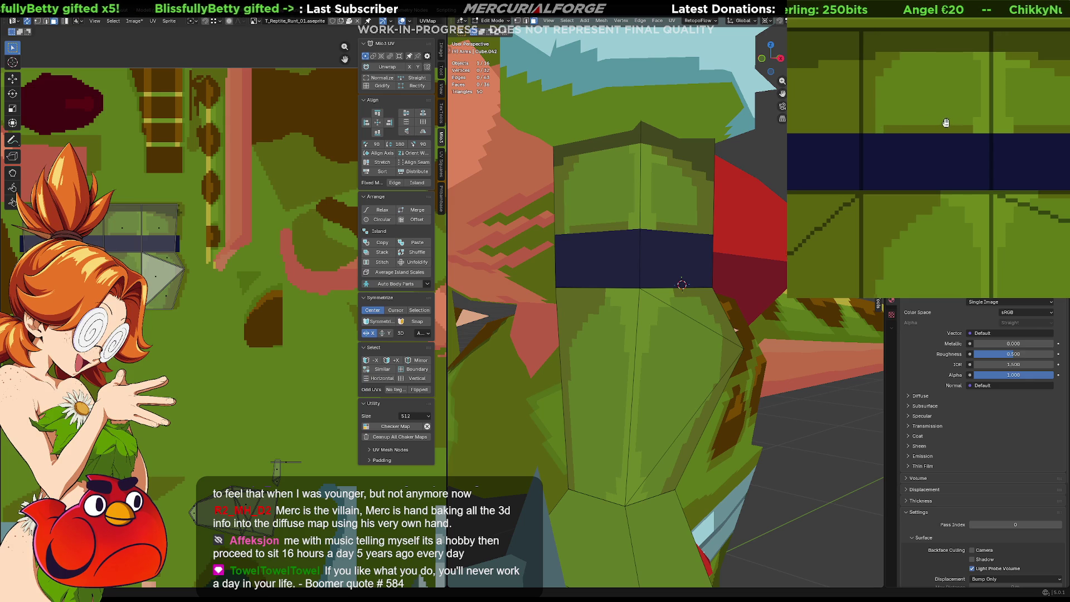
pyautogui.press('Right')
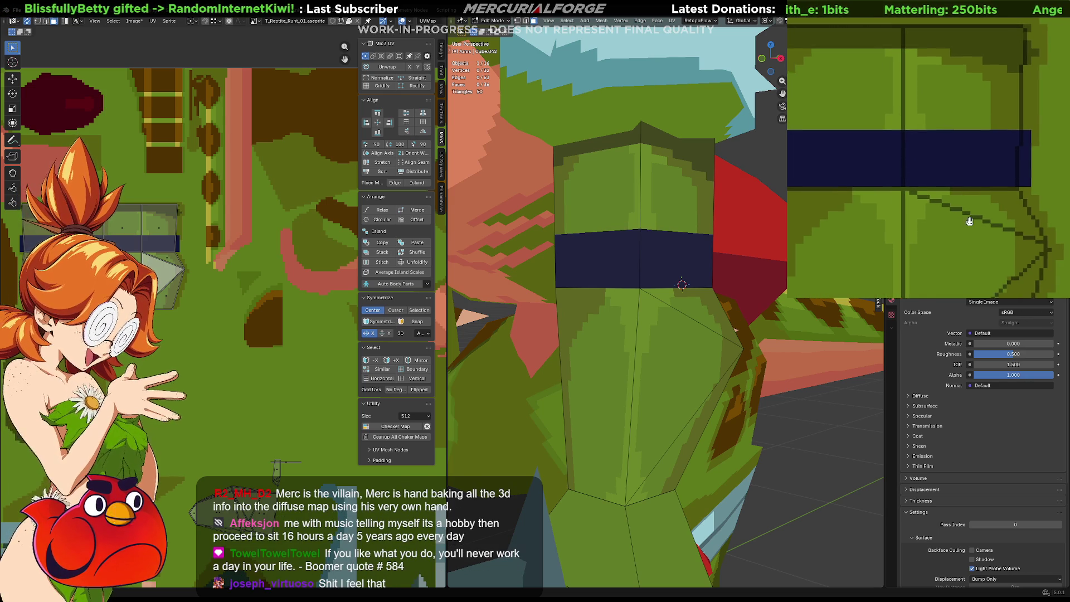
pyautogui.press('Right')
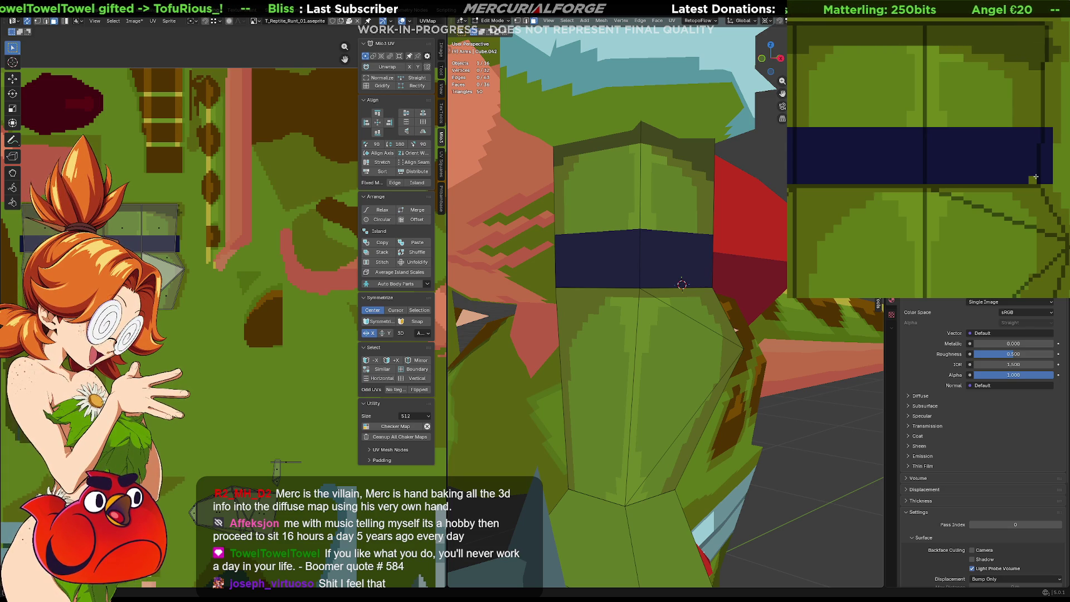
# Review the band lower on the texture and return the model to Object Mode
pyautogui.moveTo(962, 81); pyautogui.dragTo(1029, 165, button='middle')
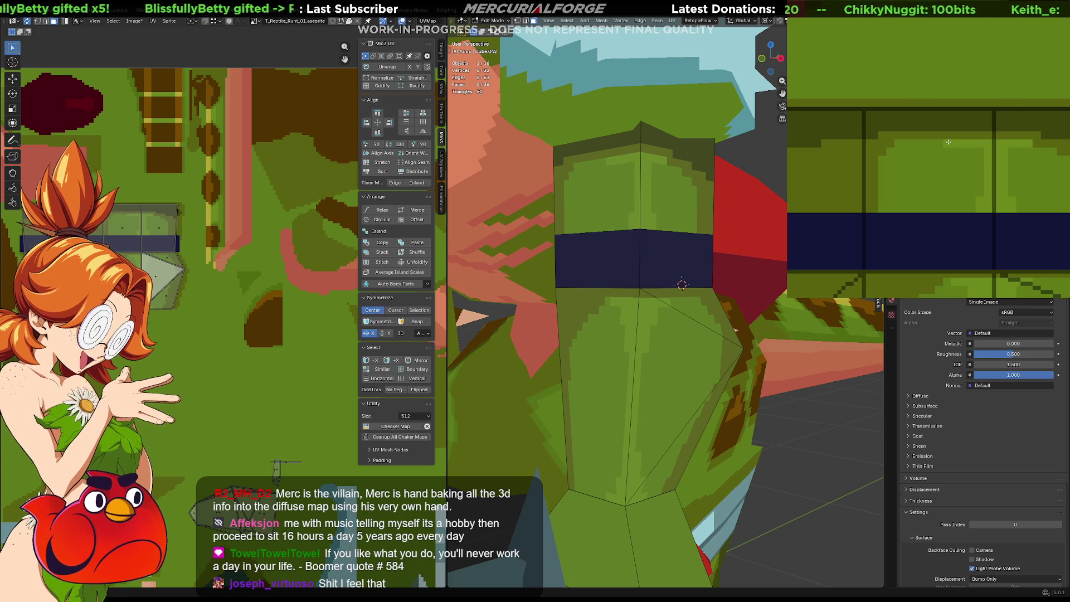
pyautogui.scroll(-3, 995, 147)
pyautogui.scroll(2, 993, 151)
pyautogui.scroll(-2, 721, 341)
pyautogui.scroll(-4, 721, 341)
pyautogui.scroll(-3, 720, 341)
pyautogui.scroll(-1, 721, 342)
pyautogui.press('Tab')
pyautogui.scroll(-3, 725, 348)
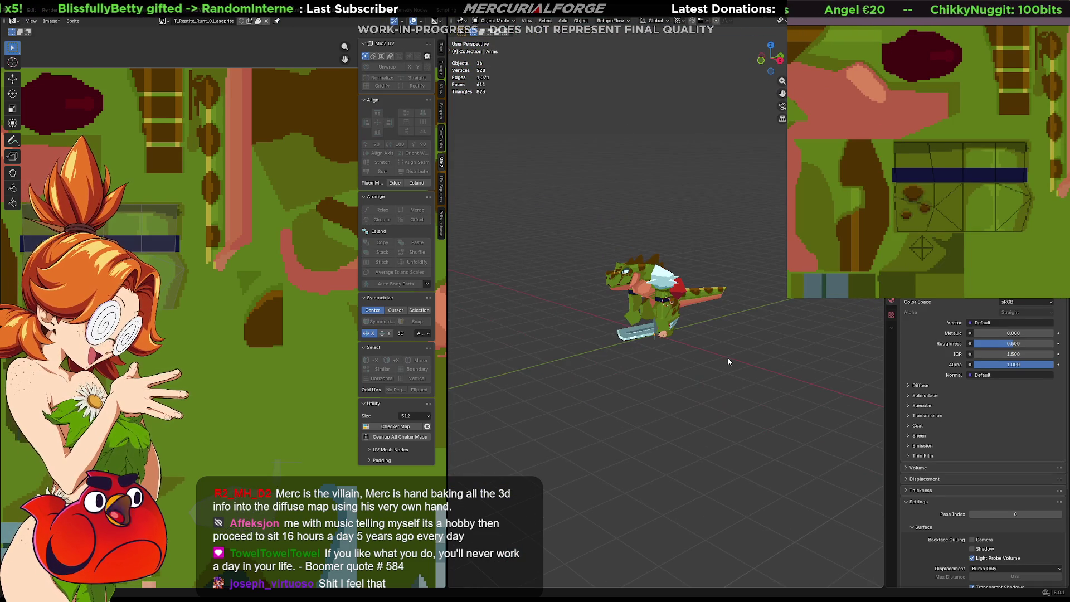
pyautogui.moveTo(691, 341)
pyautogui.mouseDown(button='middle')
pyautogui.moveTo(801, 349)
pyautogui.moveTo(607, 355)
pyautogui.moveTo(652, 371)
pyautogui.moveTo(645, 350)
pyautogui.mouseUp(button='middle')
pyautogui.scroll(5, 738, 350)
pyautogui.scroll(4, 608, 355)
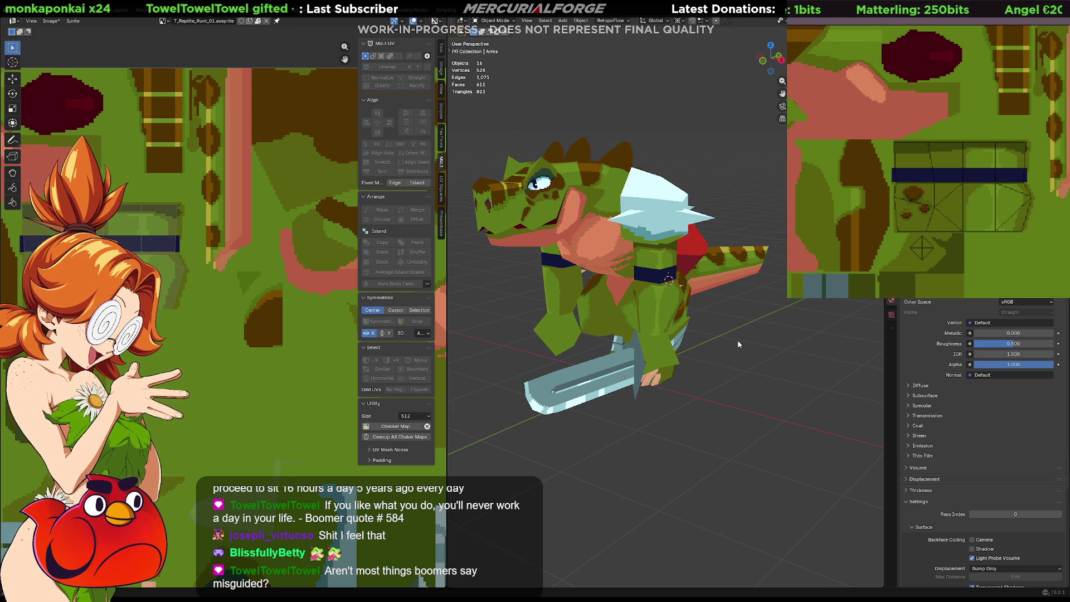
# Orbit to a near-front view of the character and select the arm mesh
pyautogui.moveTo(737, 340)
pyautogui.mouseDown(button='middle')
pyautogui.moveTo(769, 343)
pyautogui.moveTo(755, 347)
pyautogui.mouseUp(button='middle')
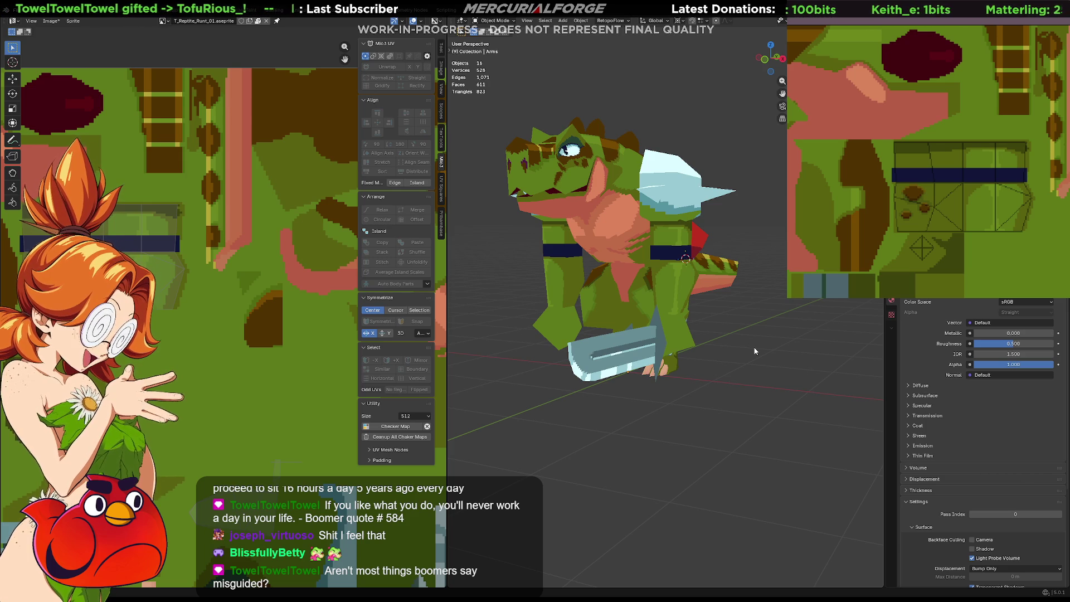
pyautogui.moveTo(757, 357)
pyautogui.mouseDown(button='middle')
pyautogui.moveTo(711, 373)
pyautogui.moveTo(750, 366)
pyautogui.moveTo(657, 345)
pyautogui.mouseUp(button='middle')
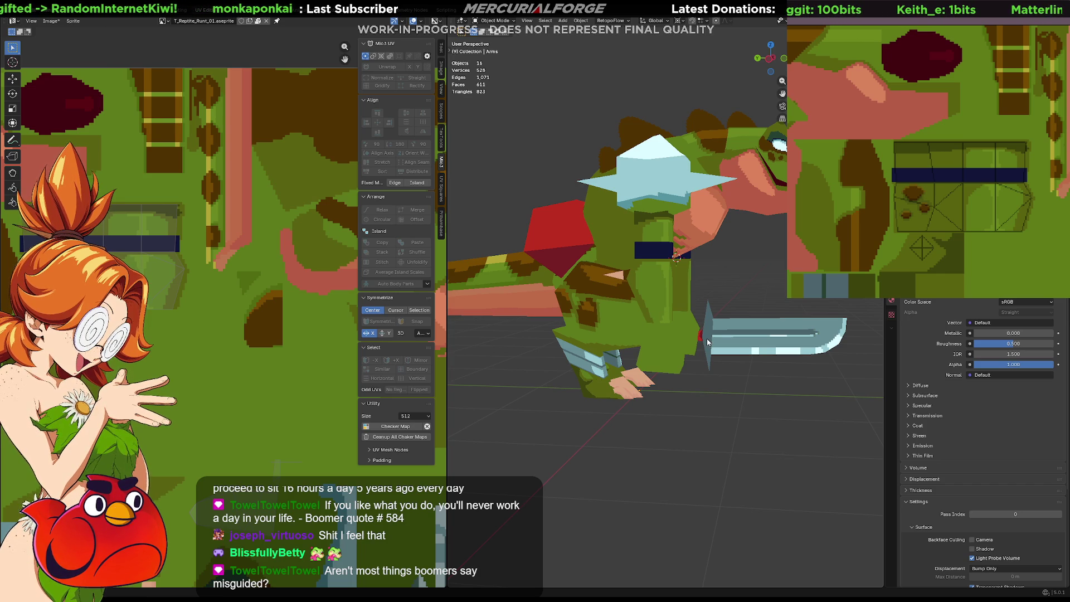
pyautogui.moveTo(709, 343)
pyautogui.mouseDown(button='middle')
pyautogui.moveTo(620, 352)
pyautogui.moveTo(834, 344)
pyautogui.mouseUp(button='middle')
pyautogui.moveTo(739, 342); pyautogui.dragTo(638, 332, button='middle')
pyautogui.scroll(3, 681, 342)
pyautogui.click(638, 331)
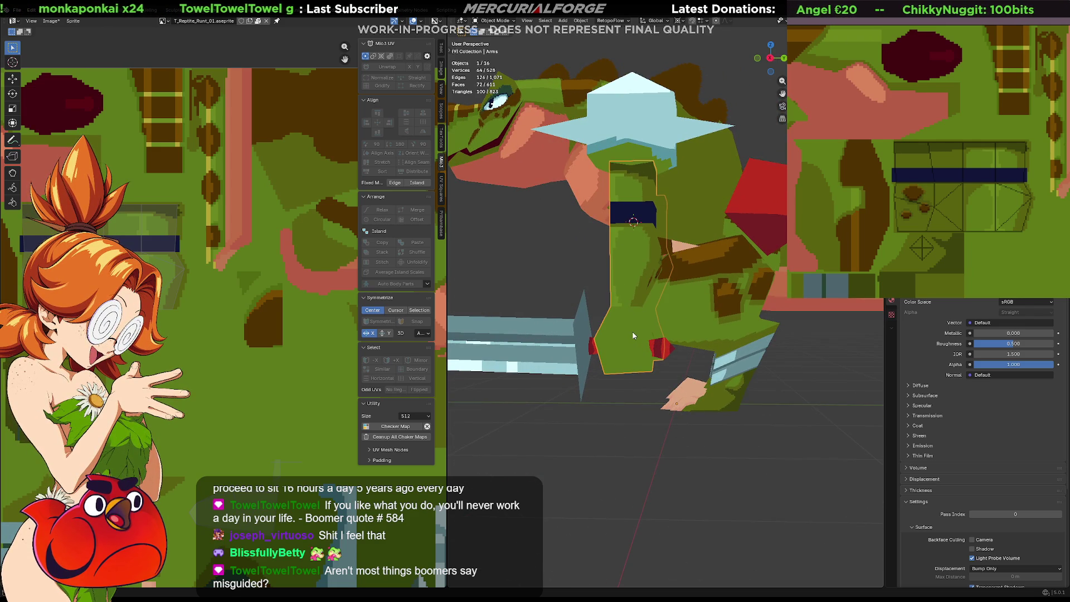
# Inspect the arm mesh in Edit Mode from all around the lizard
pyautogui.press('Tab')
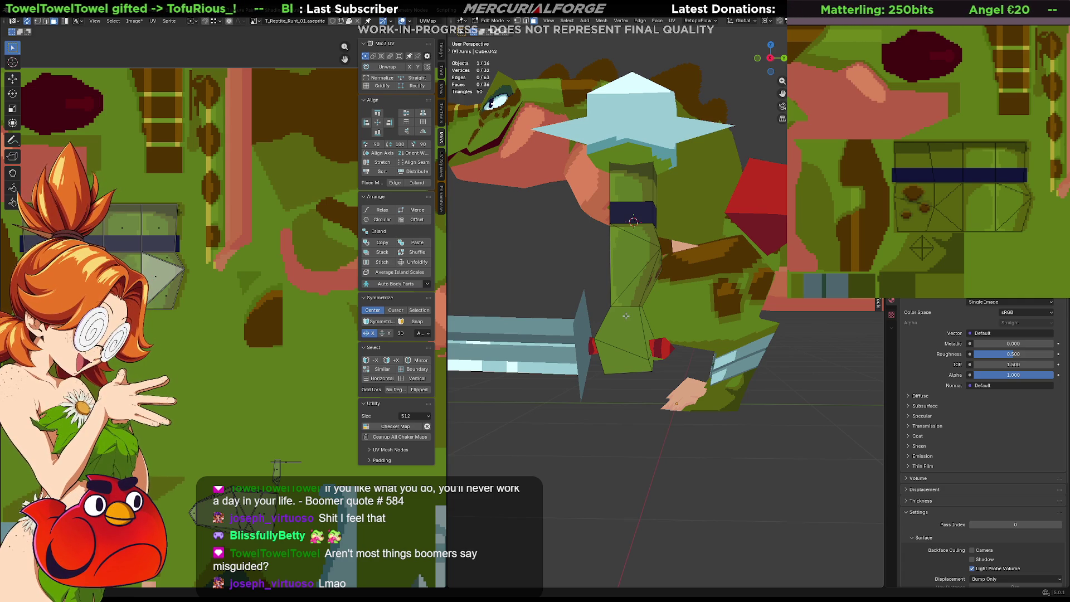
pyautogui.moveTo(625, 314); pyautogui.dragTo(720, 313, button='middle')
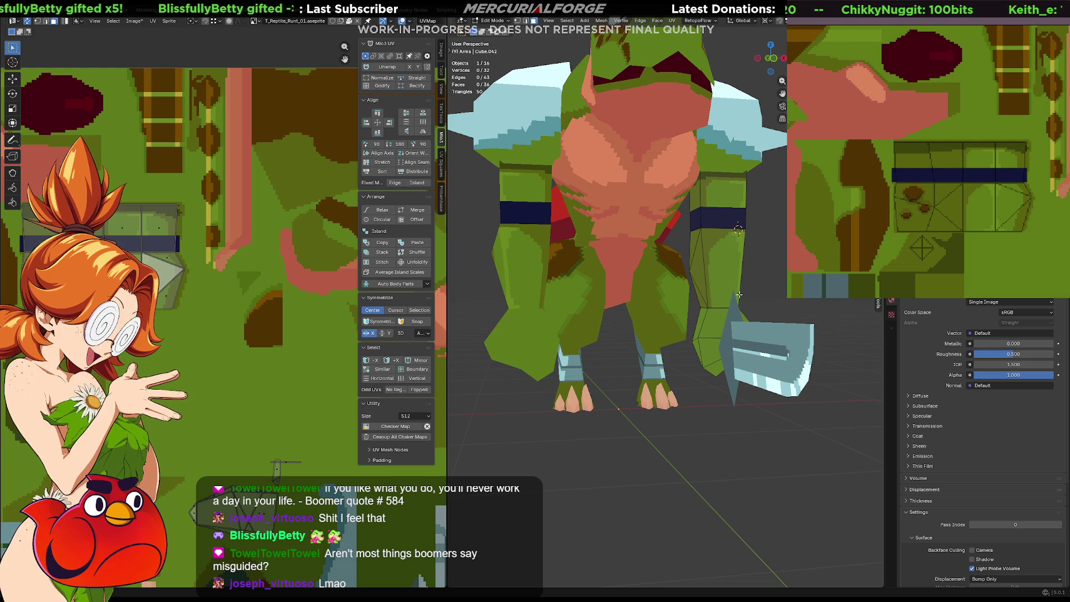
pyautogui.moveTo(738, 293)
pyautogui.mouseDown(button='middle')
pyautogui.moveTo(693, 331)
pyautogui.moveTo(534, 342)
pyautogui.mouseUp(button='middle')
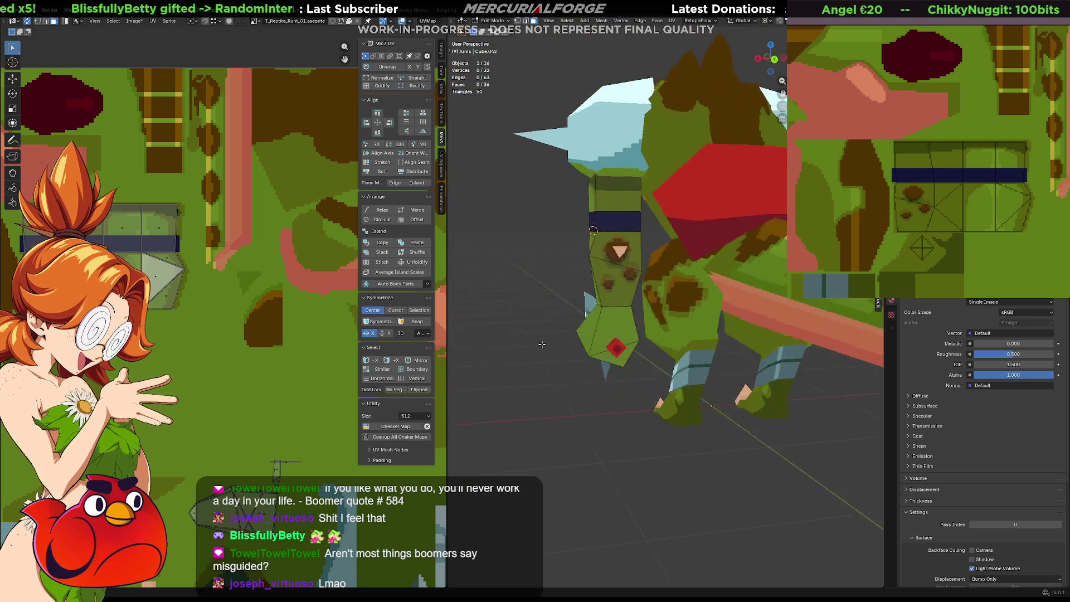
pyautogui.moveTo(534, 342)
pyautogui.mouseDown(button='middle')
pyautogui.moveTo(669, 327)
pyautogui.moveTo(759, 342)
pyautogui.moveTo(712, 319)
pyautogui.moveTo(780, 300)
pyautogui.mouseUp(button='middle')
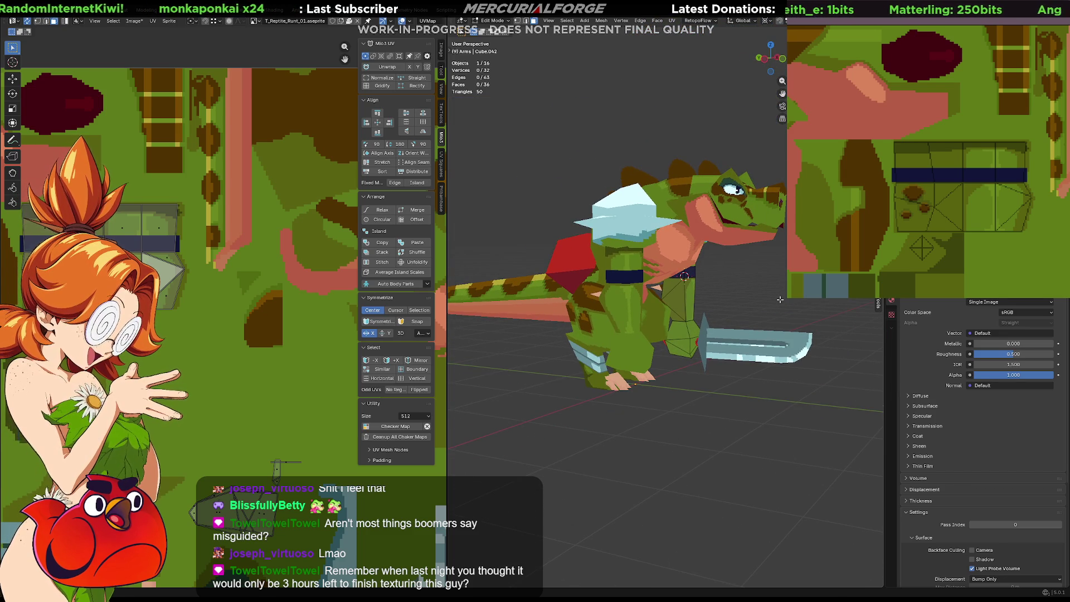
pyautogui.moveTo(780, 299)
pyautogui.mouseDown(button='middle')
pyautogui.moveTo(714, 289)
pyautogui.moveTo(743, 281)
pyautogui.mouseUp(button='middle')
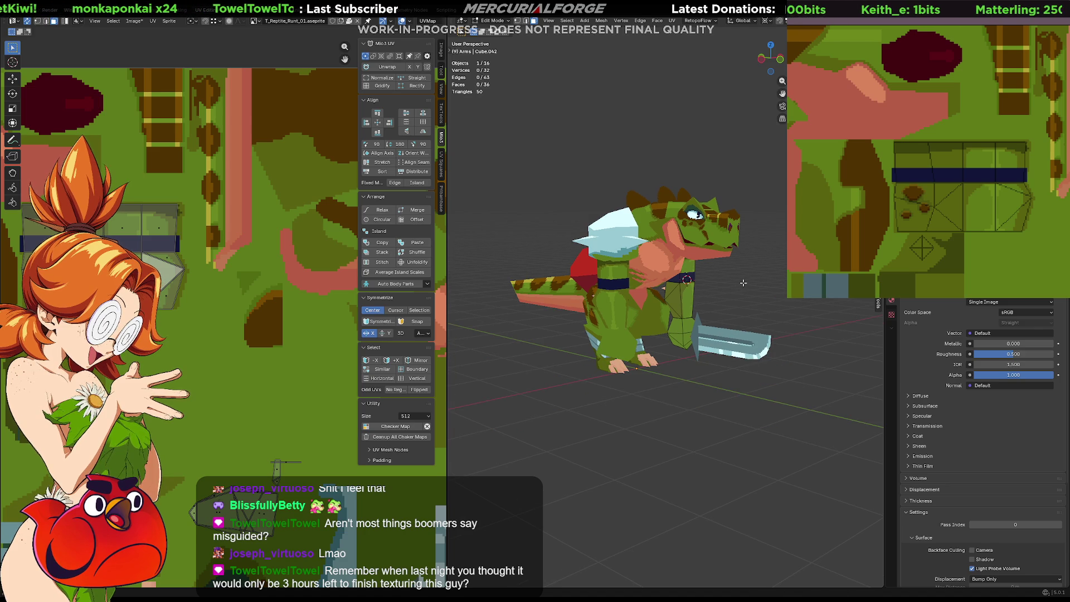
# Back in Object Mode, select every part of the reptile and export the model
pyautogui.press('Tab')
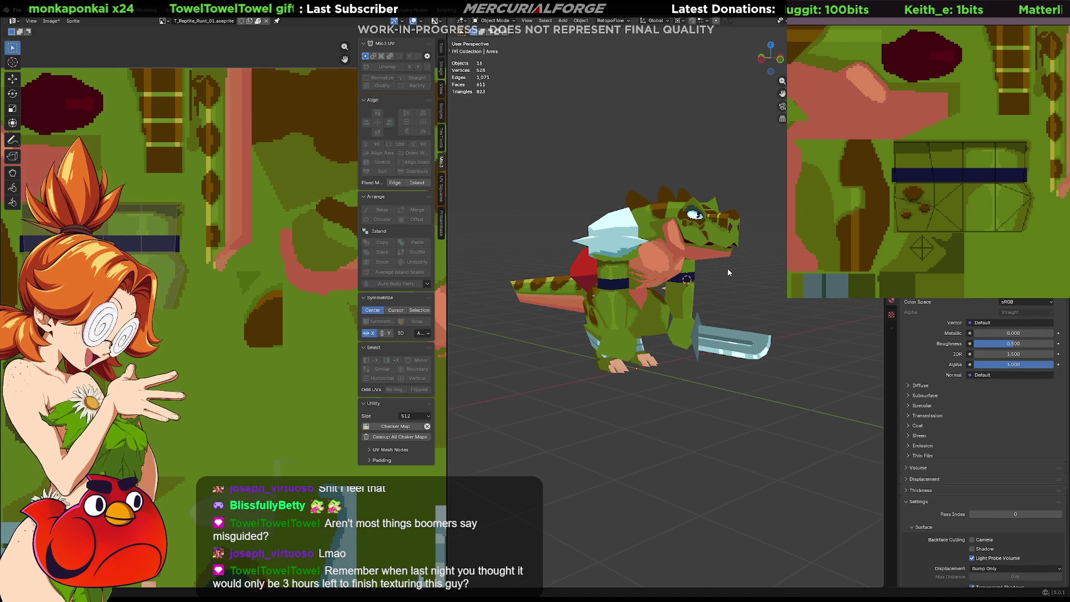
pyautogui.press('a')
pyautogui.moveTo(728, 267); pyautogui.dragTo(760, 283, button='middle')
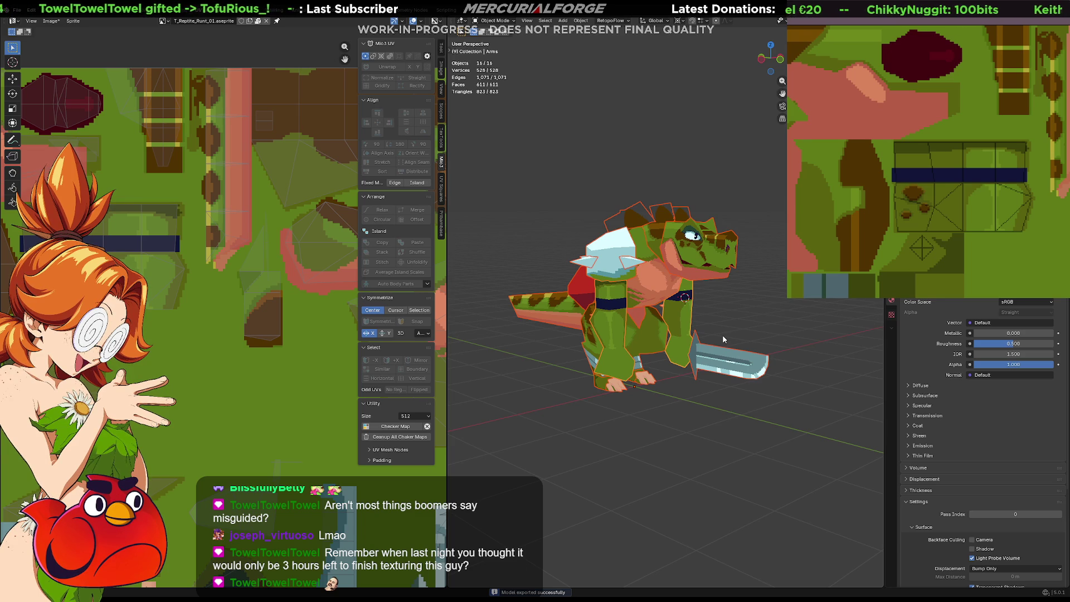
pyautogui.hotkey('alt', 'Tab')
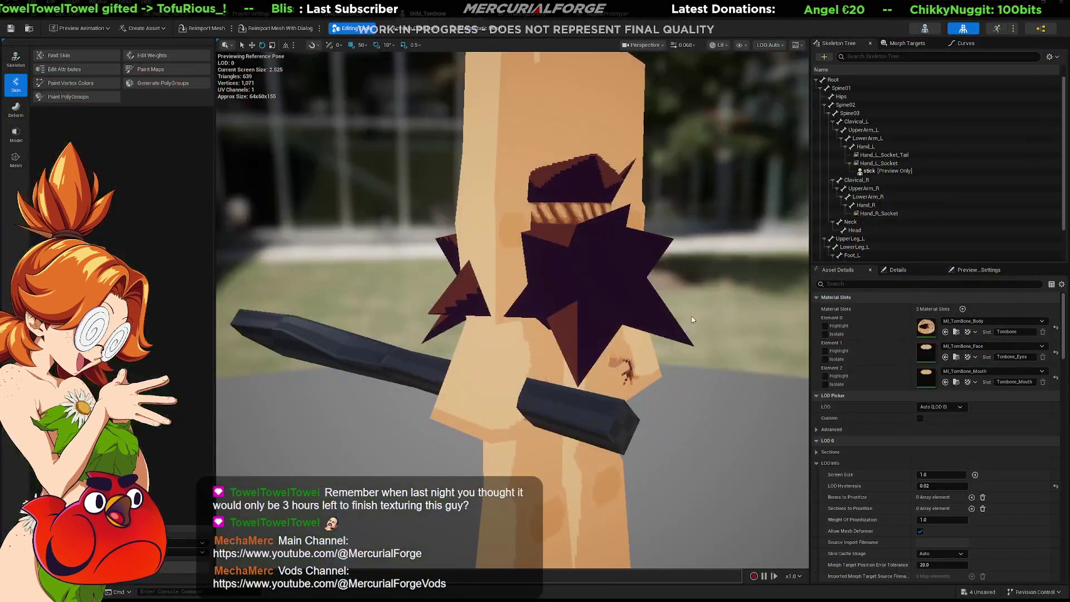
# View the placed reptile side-on in the level and select the ReptilePrototype asset in the Content Drawer
pyautogui.hotkey('alt', 'Tab')
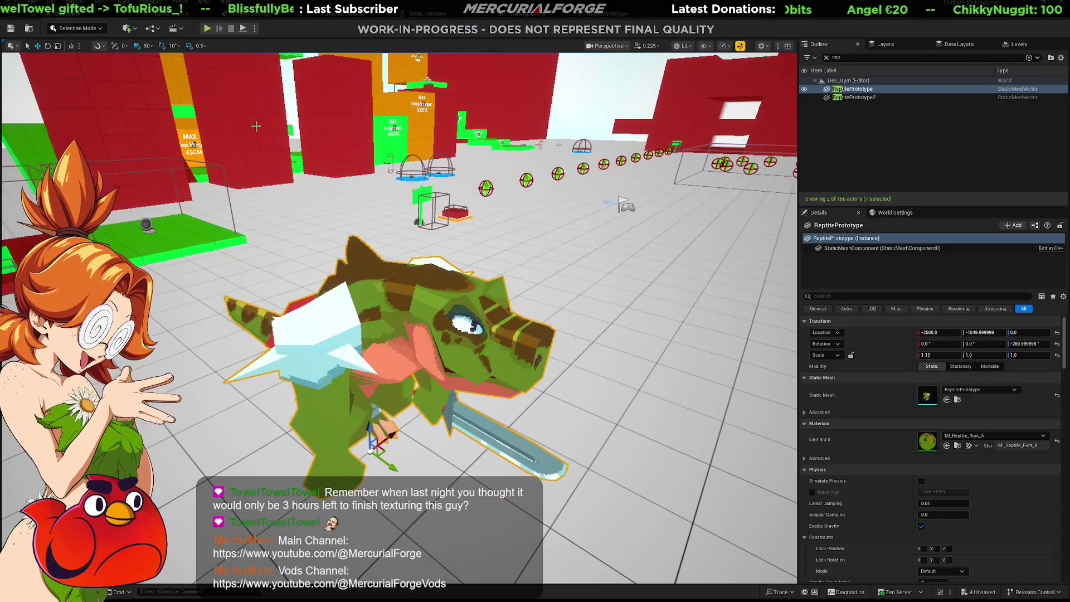
pyautogui.moveTo(466, 328)
pyautogui.mouseDown(button='right')
pyautogui.moveTo(466, 301)
pyautogui.moveTo(452, 293)
pyautogui.mouseUp(button='right')
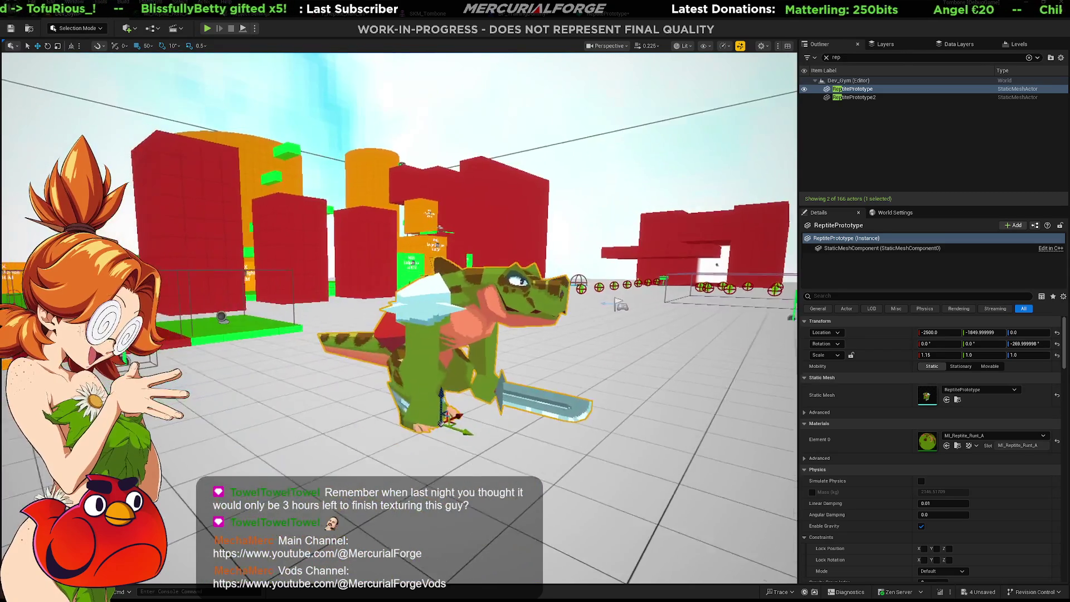
pyautogui.hotkey('ctrl', 'space')
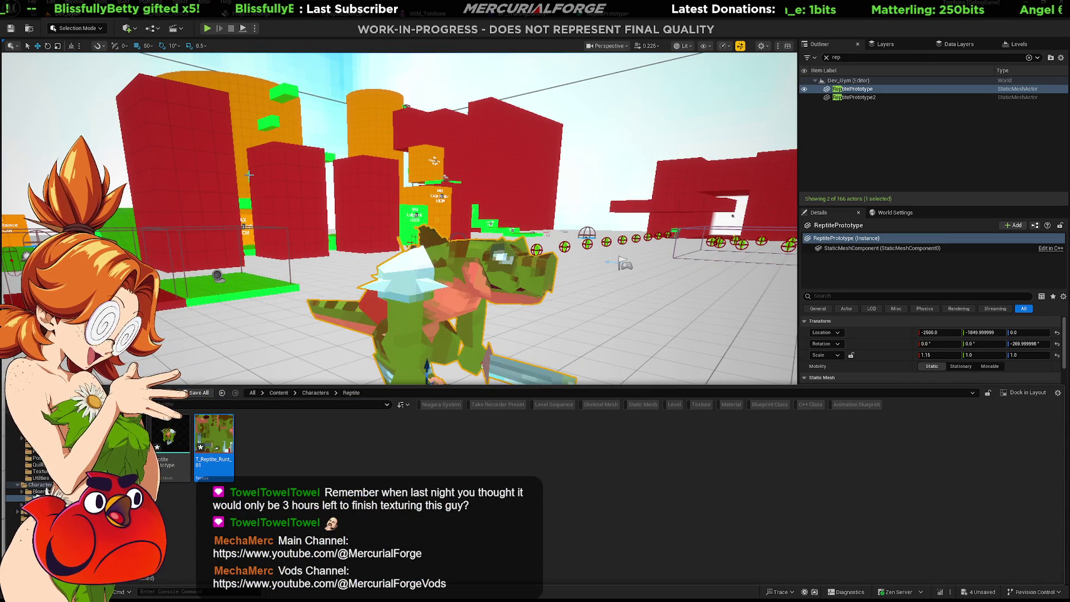
pyautogui.click(183, 442)
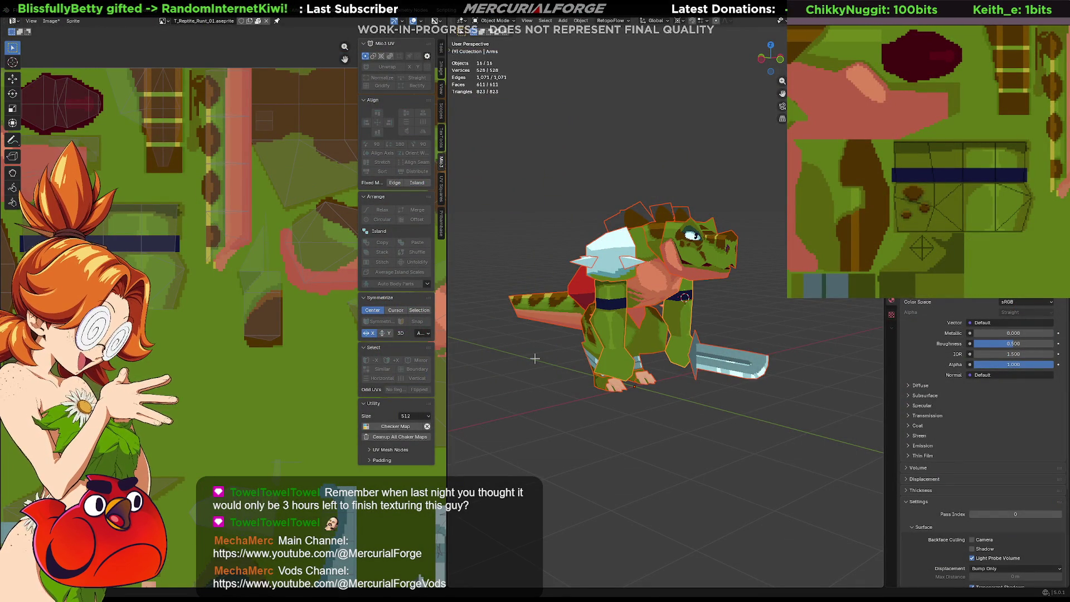
# Export the texture from Aseprite, overwriting the existing file, and return to Unreal
pyautogui.hotkey('ctrl', 'alt', 'shift', 's')
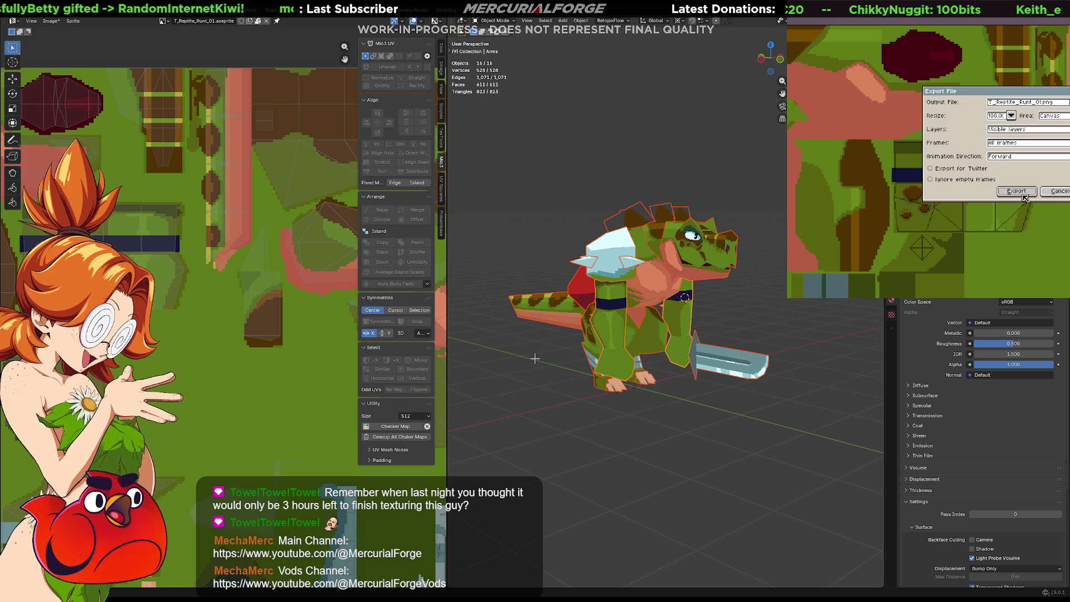
pyautogui.click(1022, 195)
pyautogui.click(888, 224)
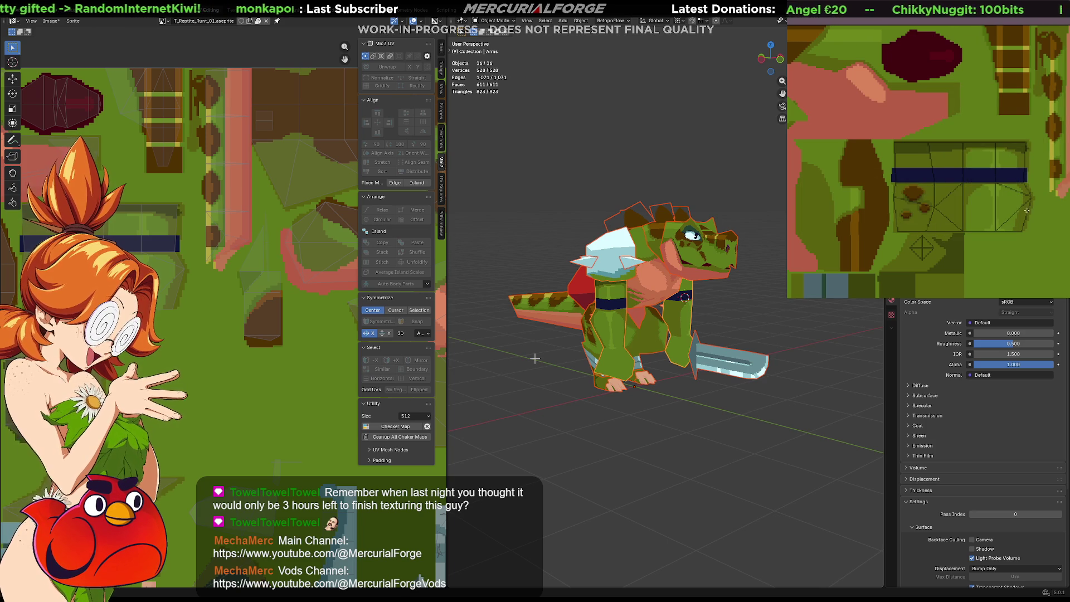
pyautogui.hotkey('alt', 'Tab')
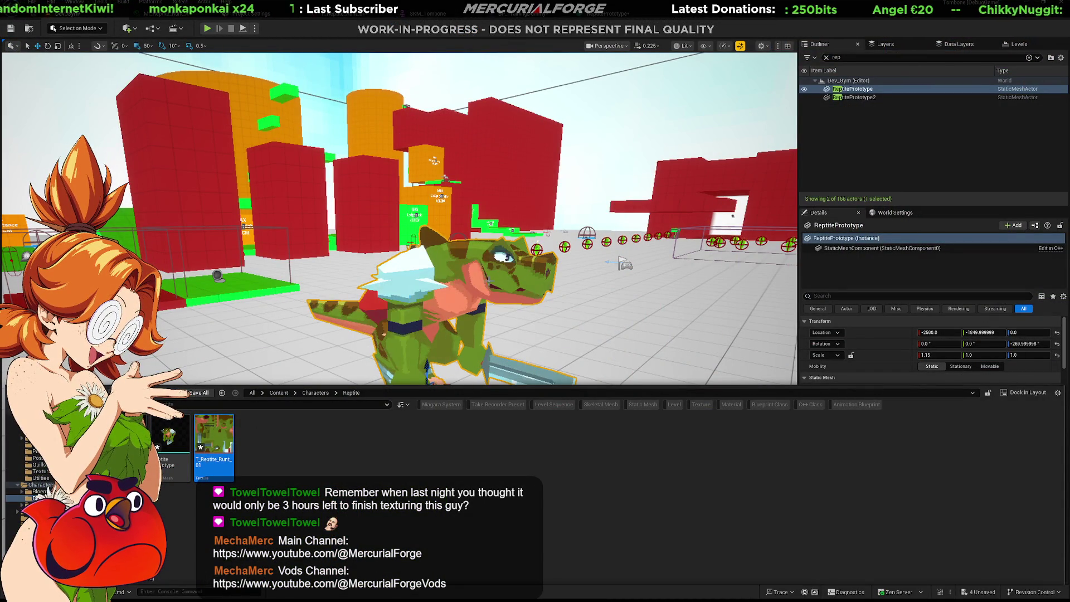
# Close the Content Drawer and circle the camera around the reptile's refreshed armbands
pyautogui.hotkey('ctrl', 'space')
pyautogui.keyDown('alt'); pyautogui.moveTo(402, 319); pyautogui.dragTo(318, 309); pyautogui.keyUp('alt')
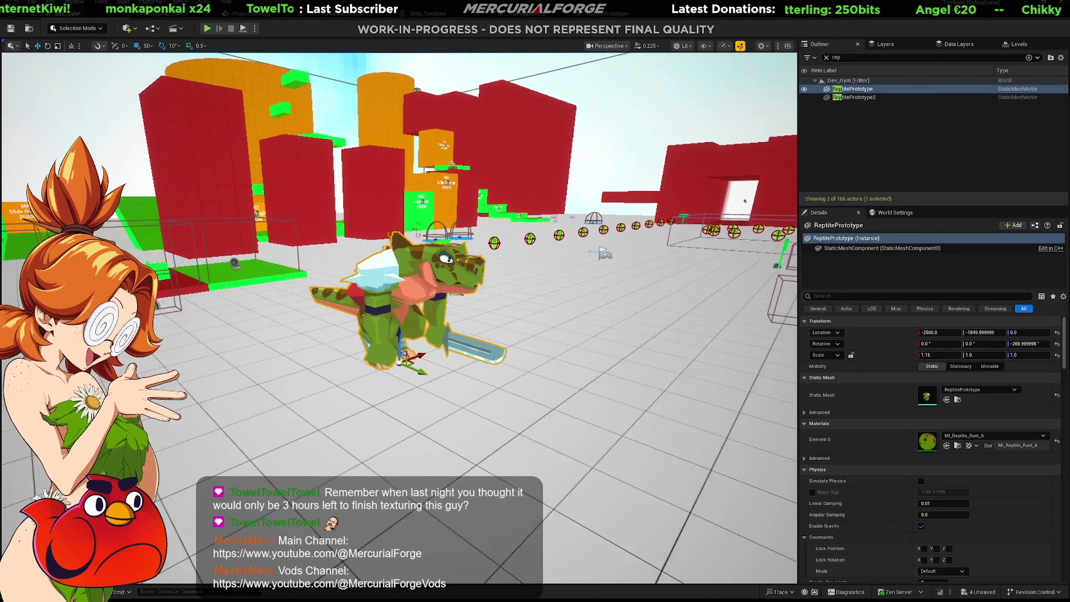
pyautogui.keyDown('alt'); pyautogui.moveTo(401, 318); pyautogui.dragTo(318, 310); pyautogui.keyUp('alt')
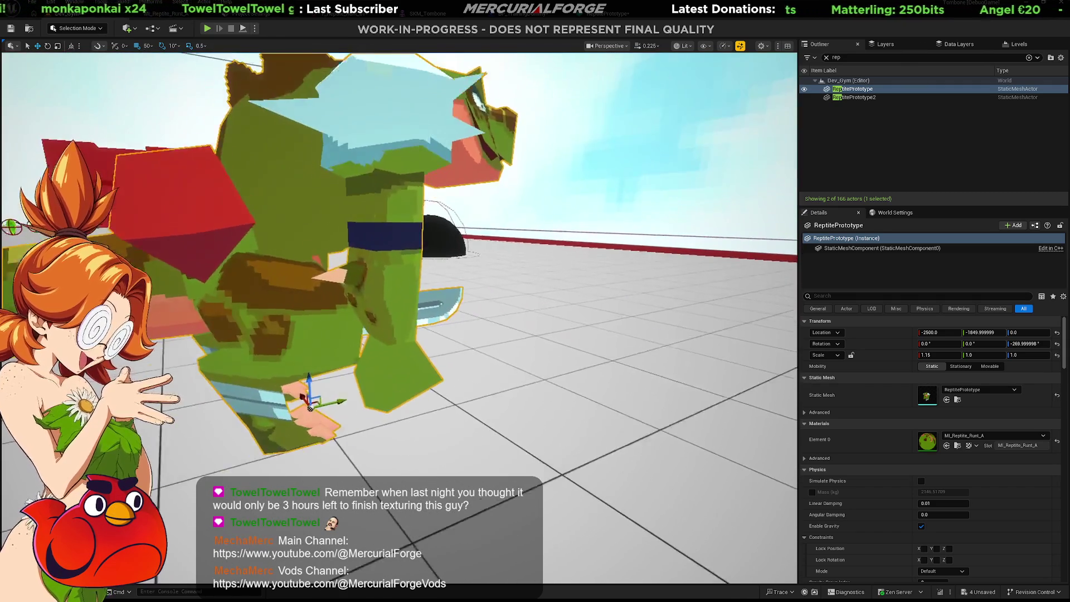
pyautogui.keyDown('alt'); pyautogui.moveTo(402, 318); pyautogui.dragTo(318, 309); pyautogui.keyUp('alt')
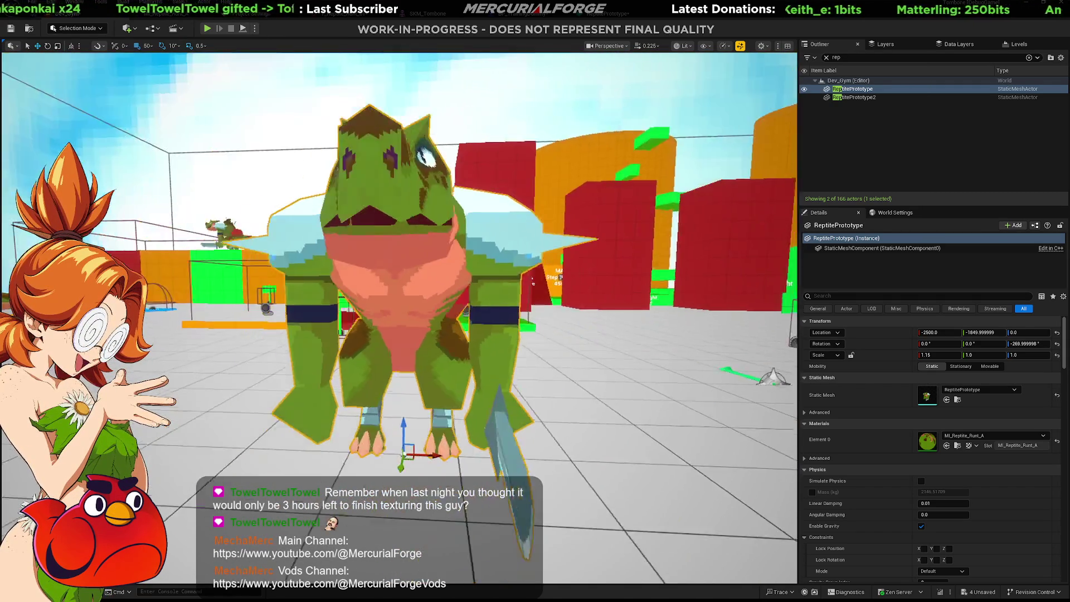
pyautogui.moveTo(401, 317)
pyautogui.keyDown('alt'); pyautogui.mouseDown()
pyautogui.moveTo(318, 309)
pyautogui.moveTo(385, 317)
pyautogui.mouseUp(); pyautogui.keyUp('alt')
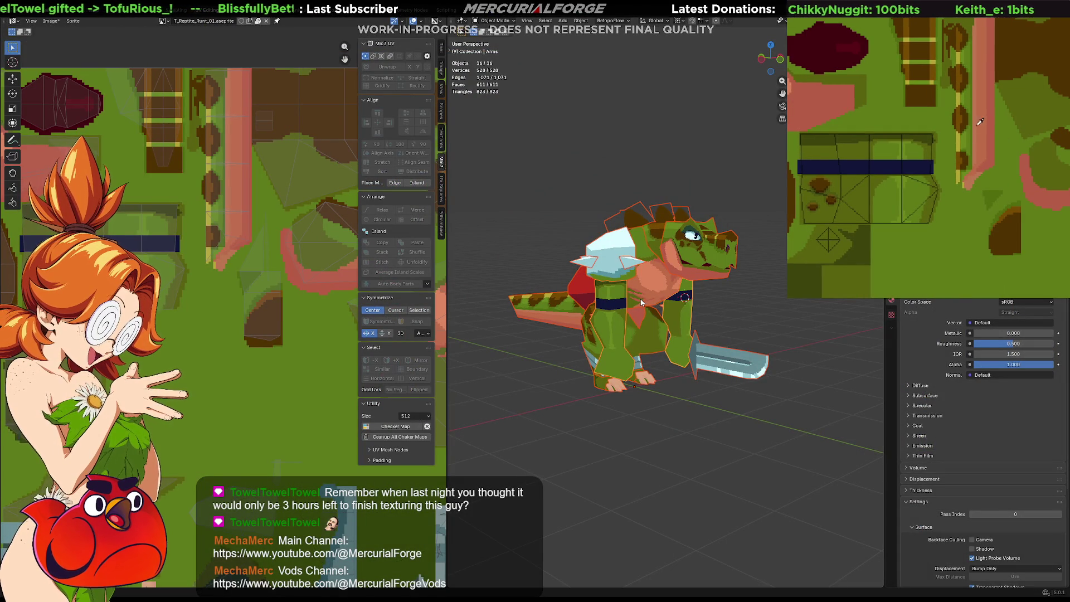
# Undo the stray salmon fill and accidental arms duplicate, reverting the arm texture to green
pyautogui.moveTo(828, 119); pyautogui.dragTo(977, 102, button='middle')
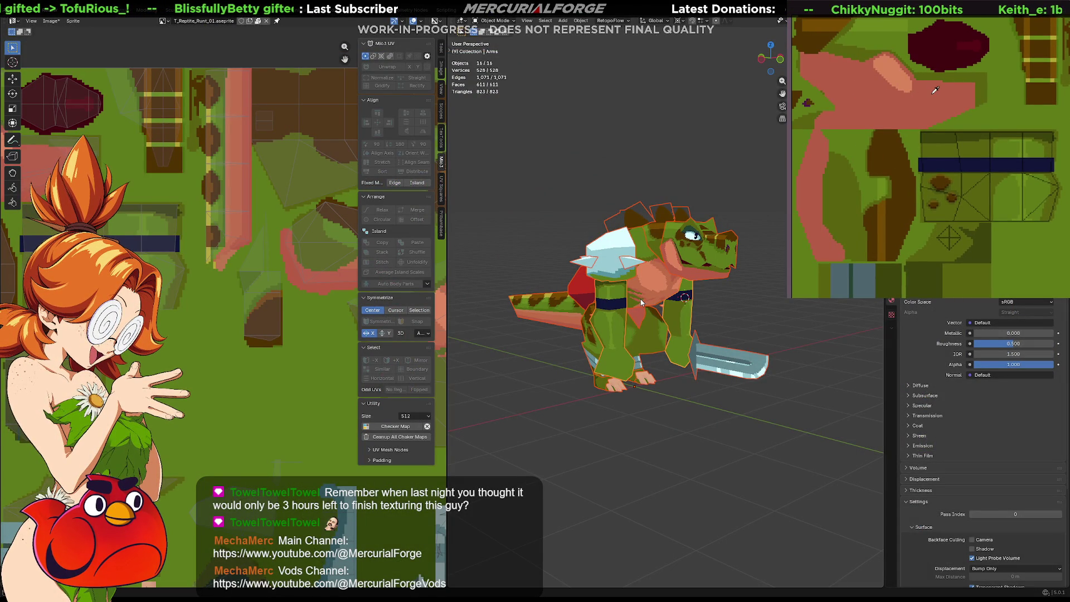
pyautogui.hscroll(2, 941, 175)
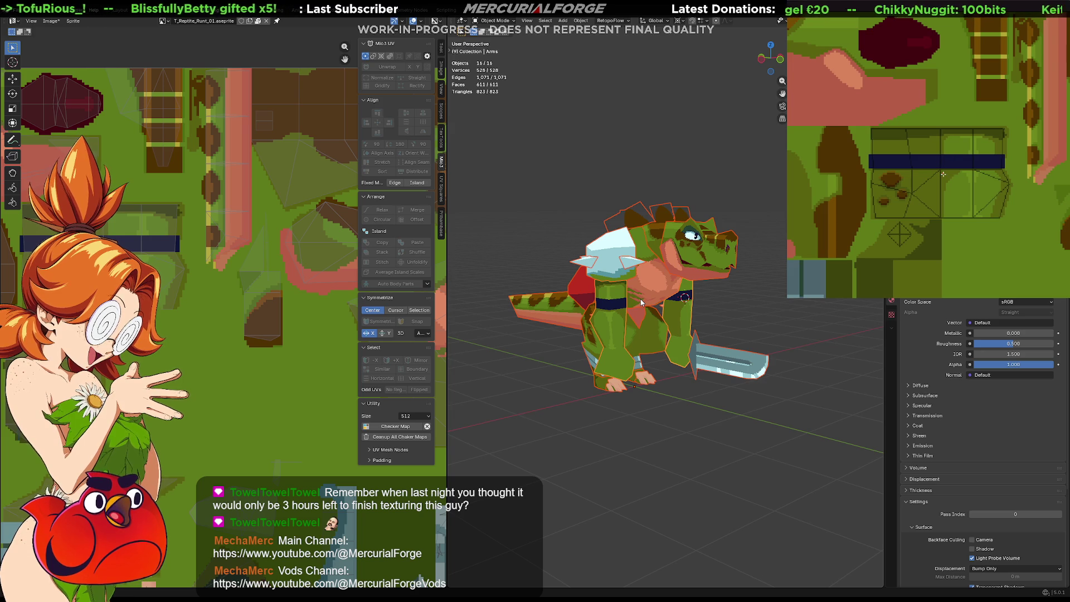
pyautogui.click(941, 174)
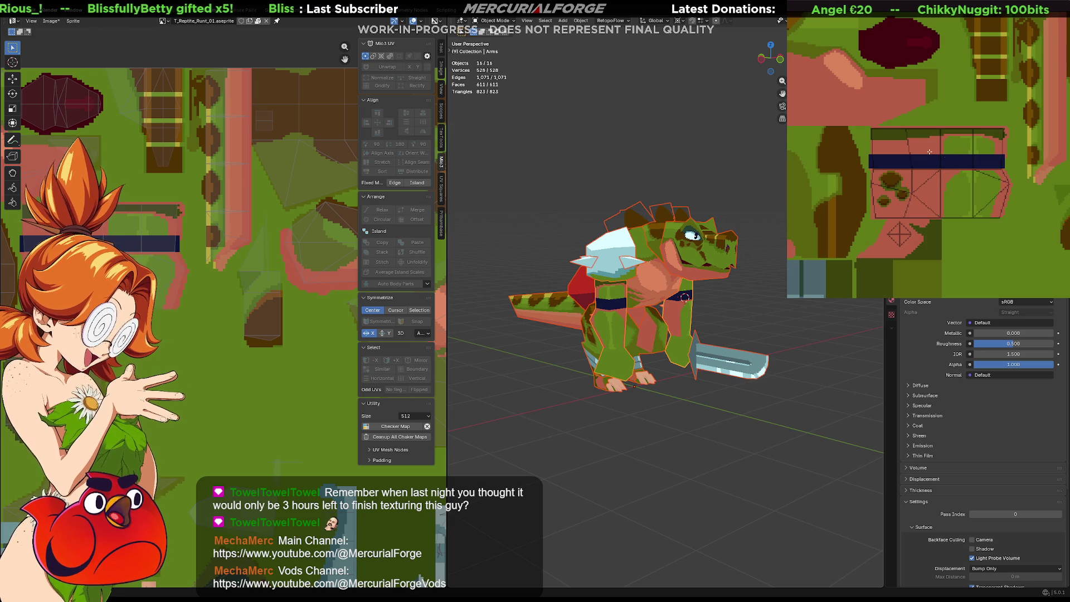
pyautogui.hotkey('shift', 'd')
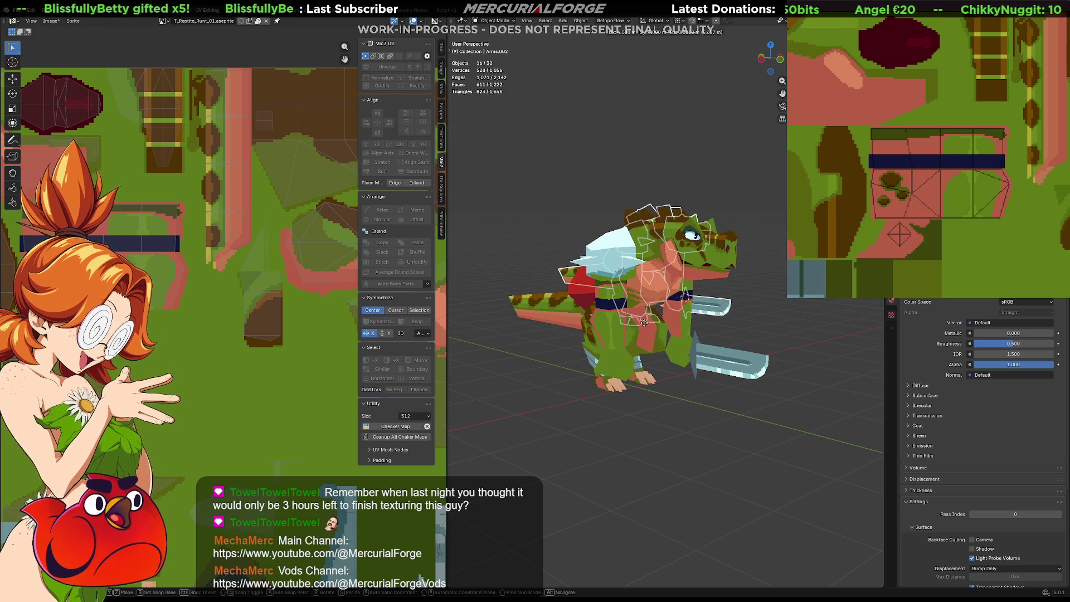
pyautogui.rightClick(727, 337)
pyautogui.hotkey('ctrl', 'z')
pyautogui.moveTo(728, 337)
pyautogui.mouseDown(button='middle')
pyautogui.moveTo(635, 328)
pyautogui.moveTo(706, 339)
pyautogui.mouseUp(button='middle')
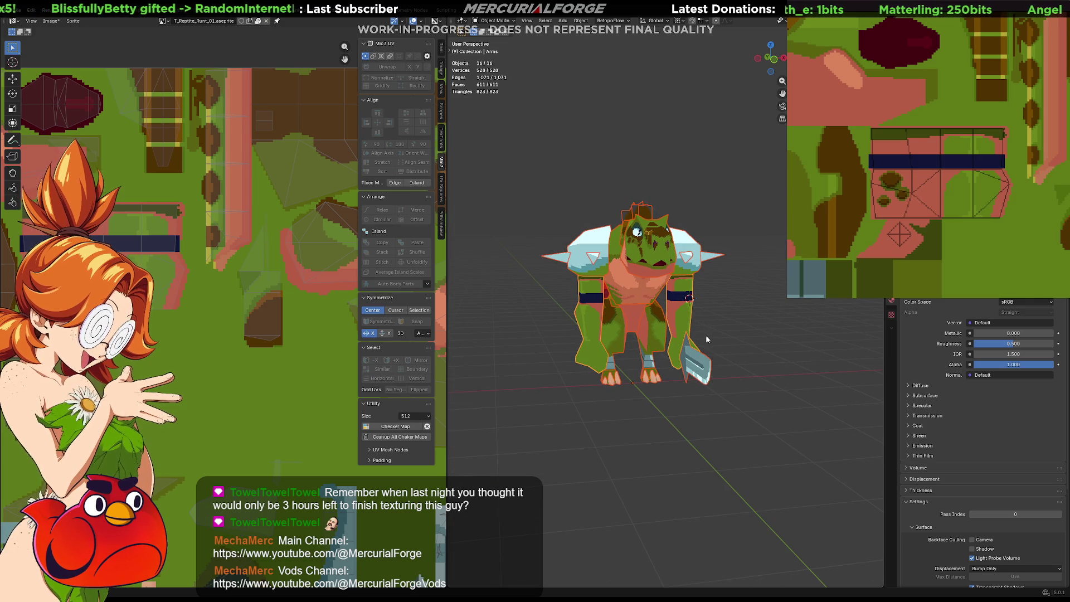
pyautogui.moveTo(983, 233); pyautogui.dragTo(988, 225, button='middle')
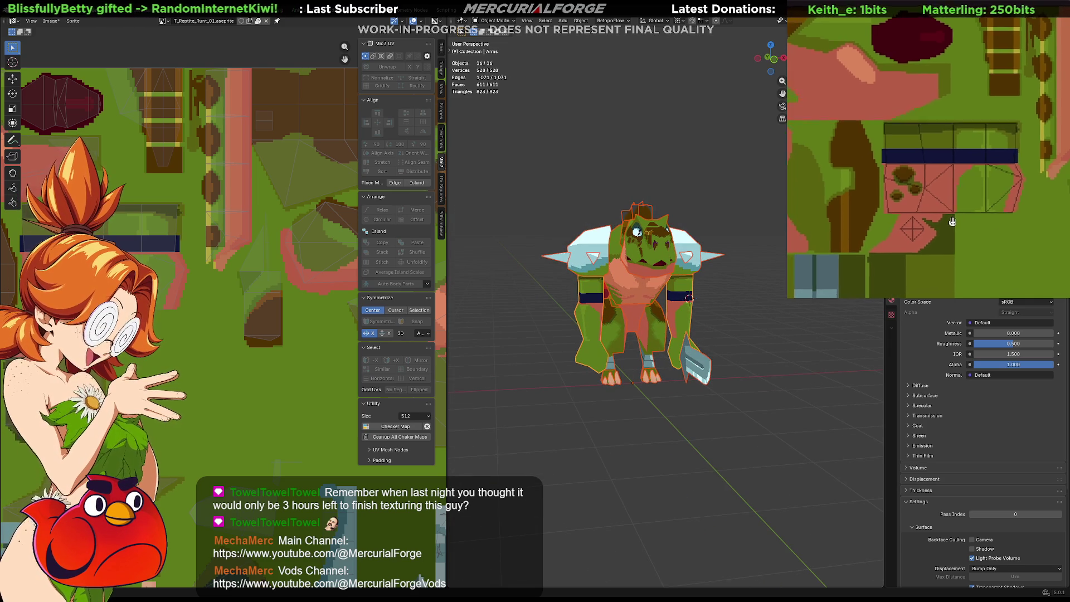
pyautogui.moveTo(619, 367)
pyautogui.mouseDown(button='middle')
pyautogui.moveTo(675, 370)
pyautogui.moveTo(598, 366)
pyautogui.mouseUp(button='middle')
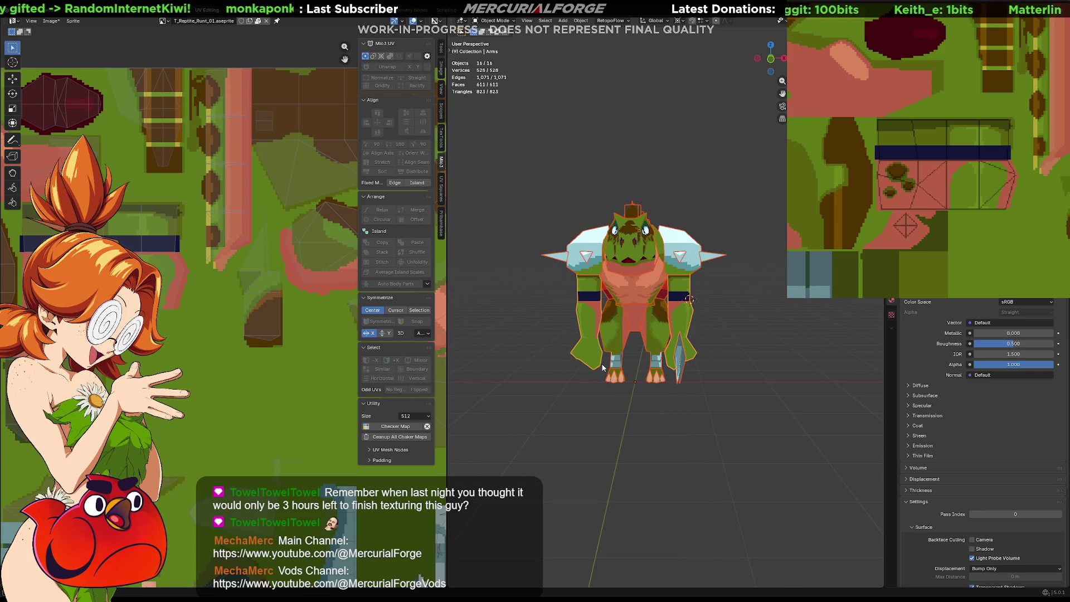
pyautogui.hotkey('alt', 'r')
pyautogui.scroll(1, 973, 211)
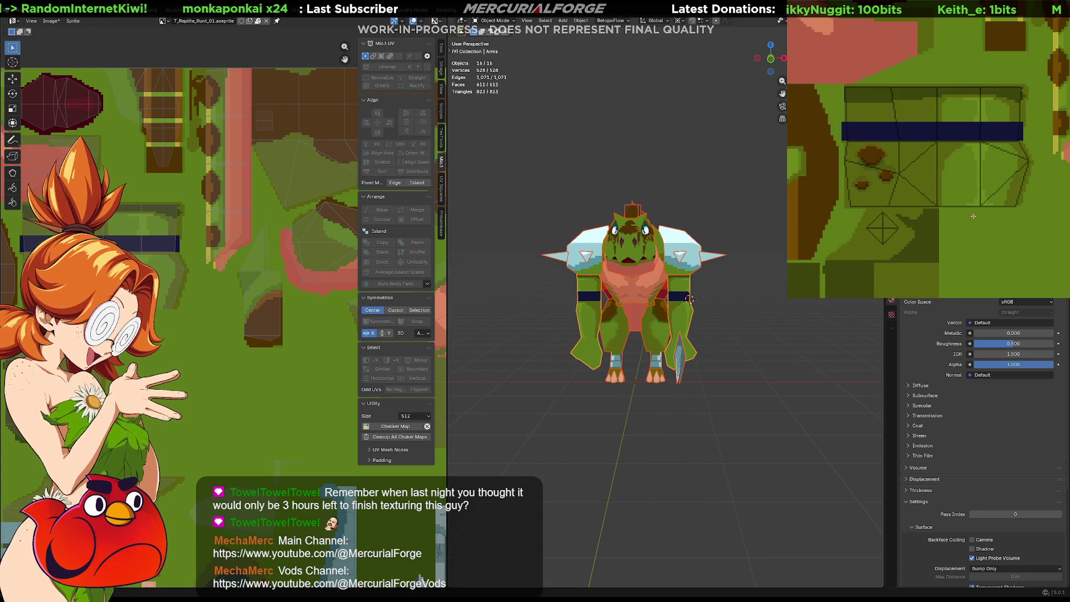
pyautogui.scroll(1, 994, 201)
pyautogui.scroll(1, 1003, 194)
pyautogui.scroll(1, 1020, 205)
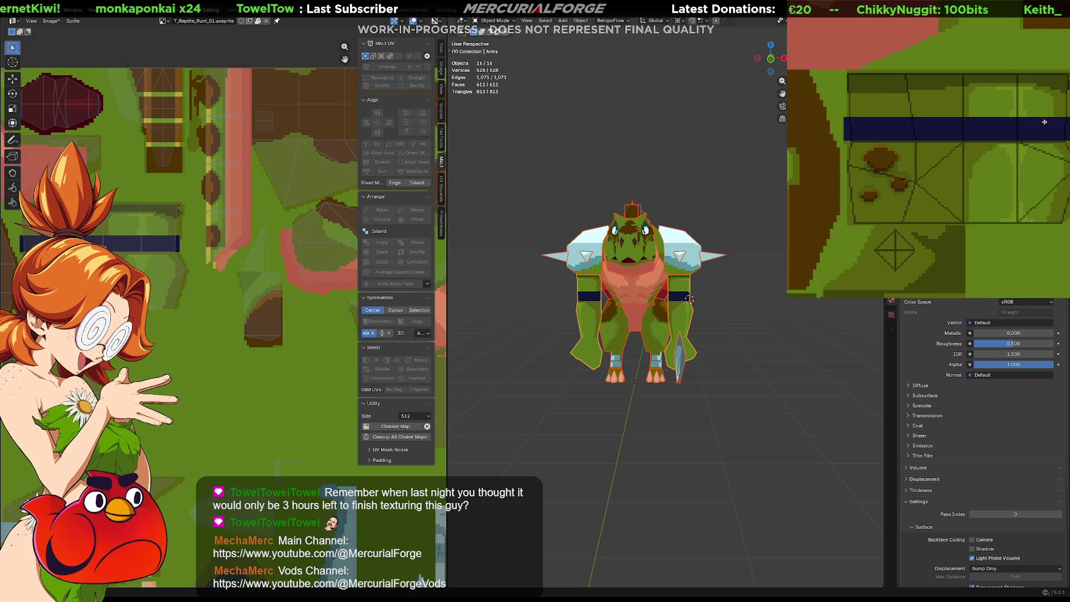
pyautogui.scroll(1, 1045, 122)
pyautogui.scroll(1, 1008, 134)
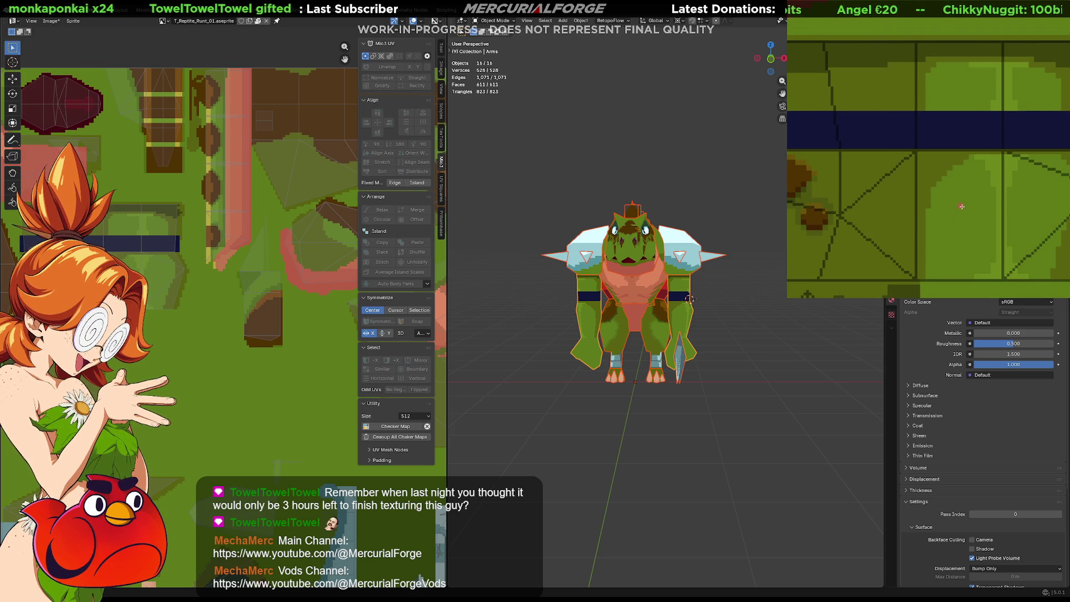
pyautogui.scroll(-1, 961, 206)
pyautogui.scroll(-1, 961, 209)
pyautogui.scroll(-1, 963, 227)
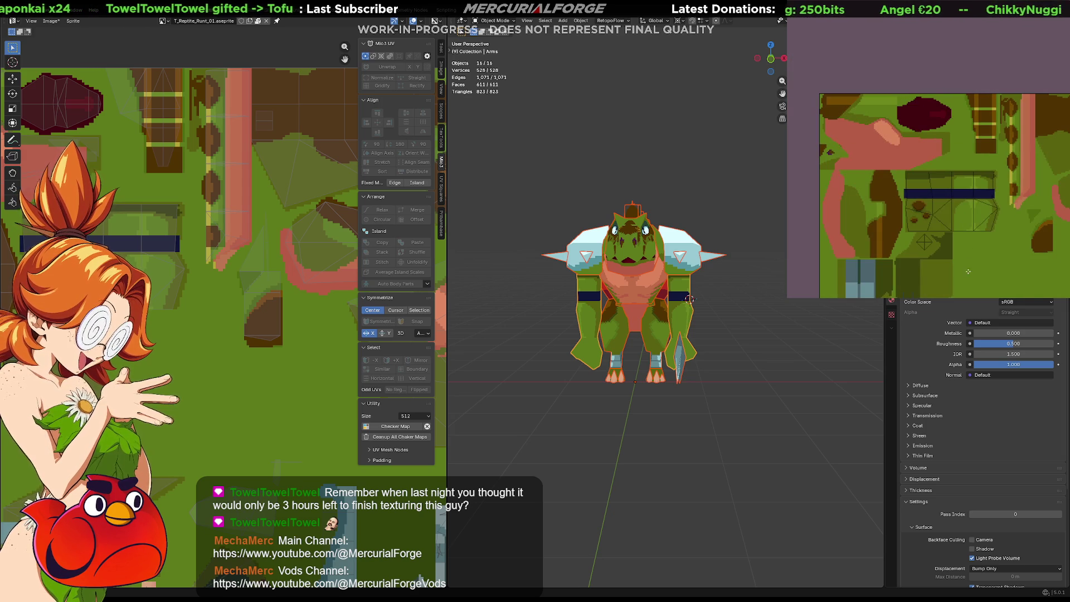
pyautogui.scroll(-1, 965, 260)
pyautogui.scroll(1, 969, 252)
pyautogui.scroll(1, 1012, 200)
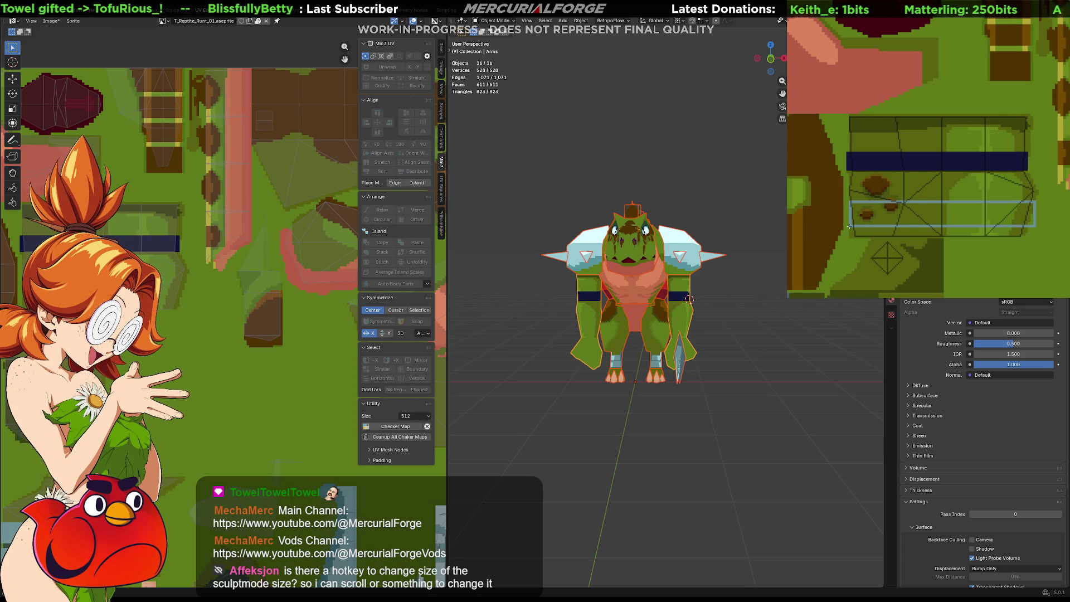
# Fill the strip below the arm band light blue and switch to the Sculpting workspace
pyautogui.click(849, 225)
pyautogui.scroll(4, 689, 297)
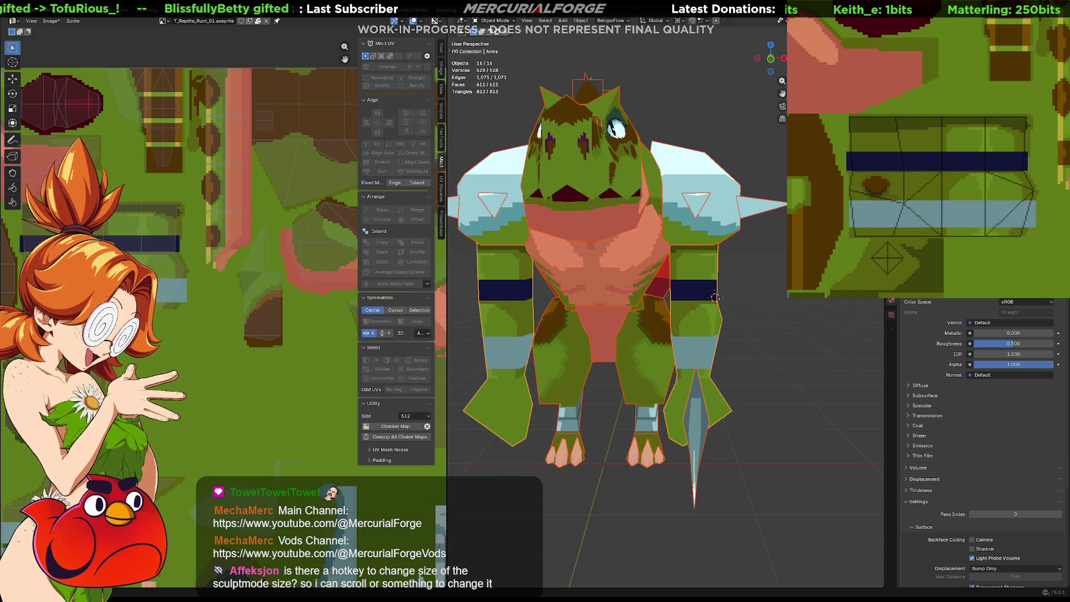
pyautogui.moveTo(689, 298)
pyautogui.mouseDown(button='middle')
pyautogui.moveTo(746, 364)
pyautogui.moveTo(723, 372)
pyautogui.moveTo(714, 316)
pyautogui.mouseUp(button='middle')
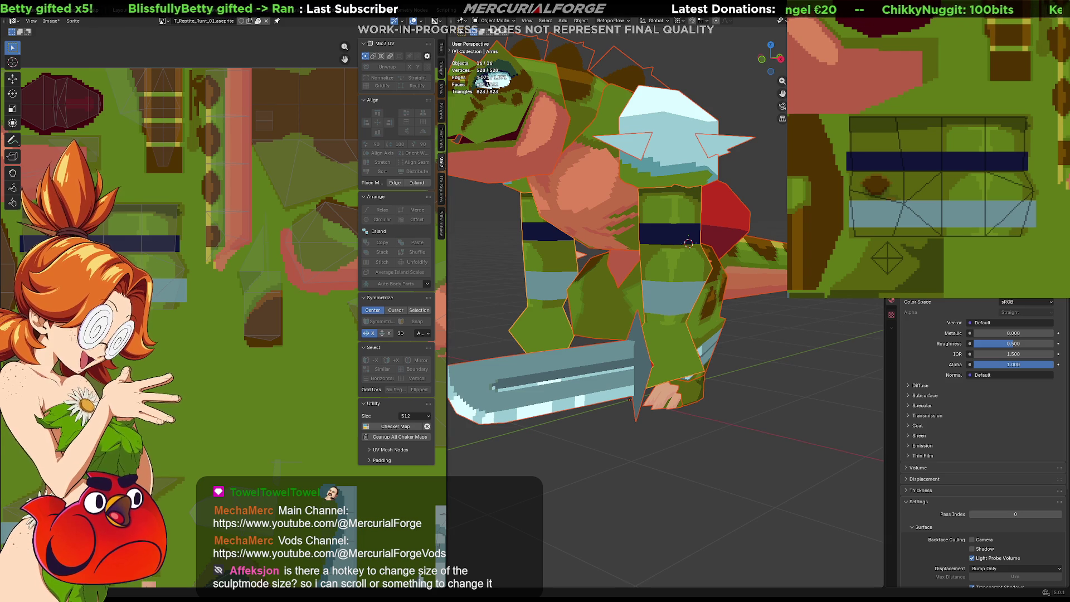
pyautogui.hotkey('alt', 'Tab')
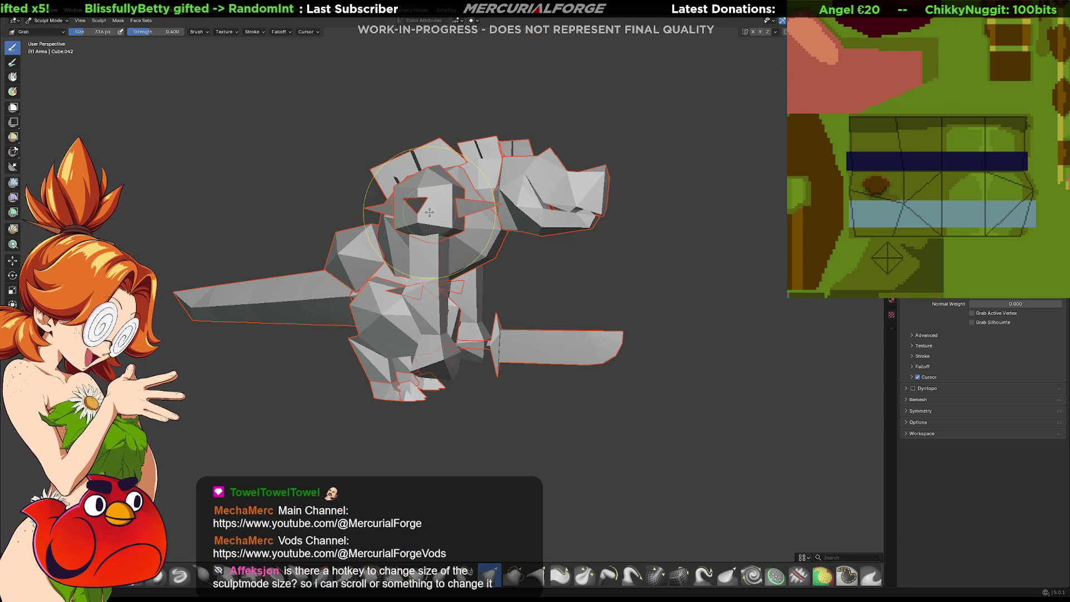
# Resize the sculpt brush radius several times with F until it suits the reptile
pyautogui.press('f')
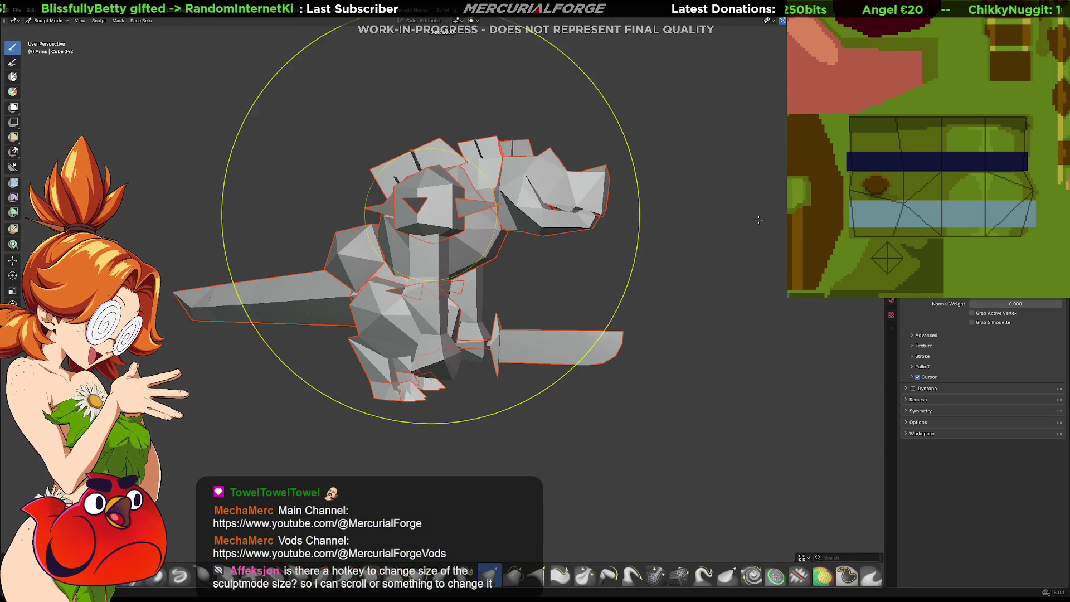
pyautogui.click(493, 225)
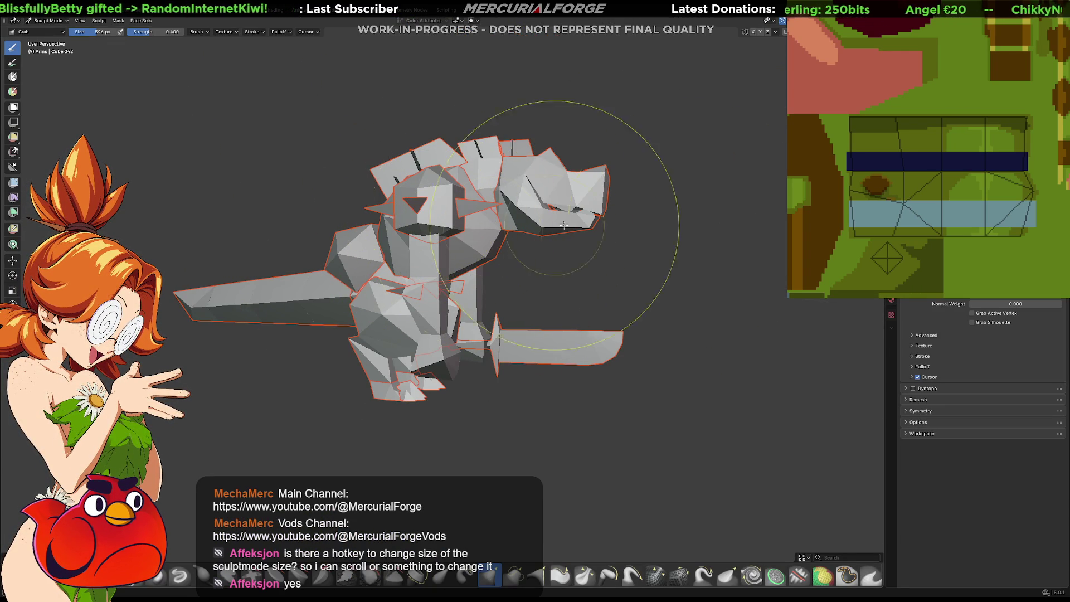
pyautogui.press('f')
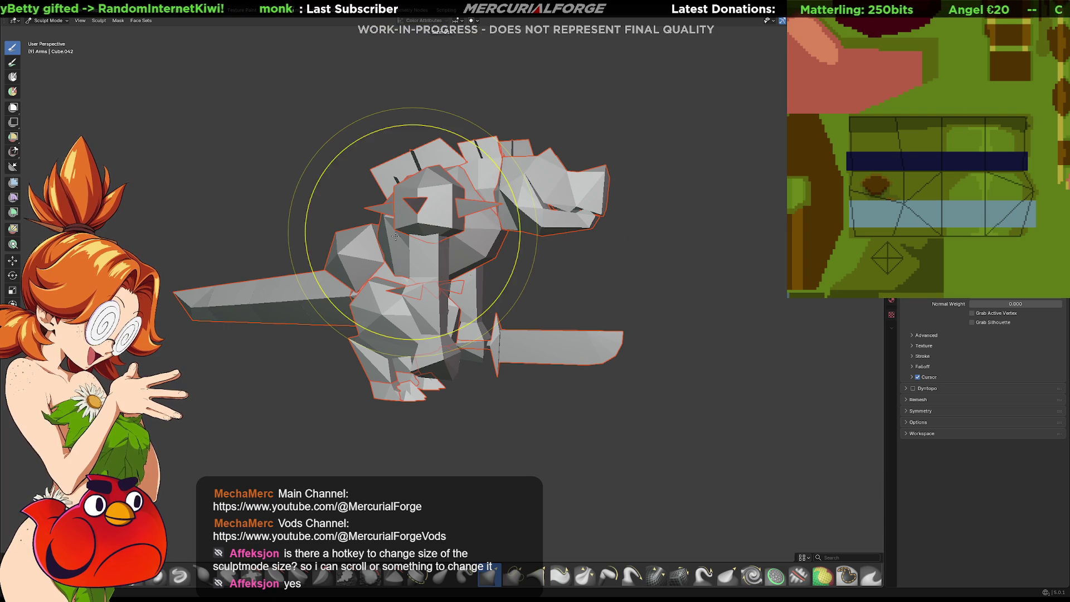
pyautogui.click(535, 243)
pyautogui.scroll(2, 466, 232)
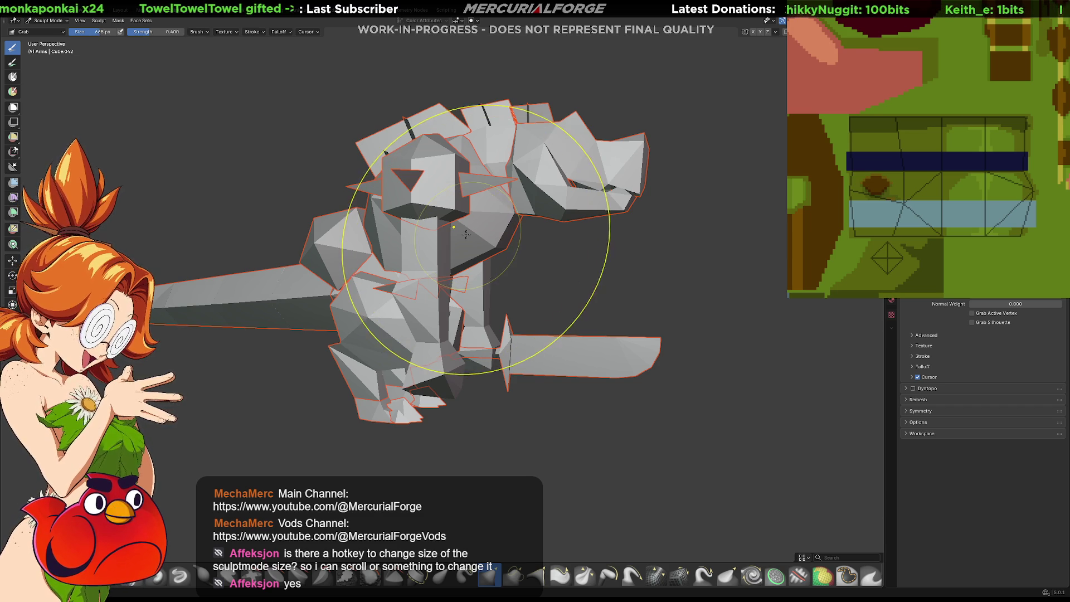
pyautogui.press('[')
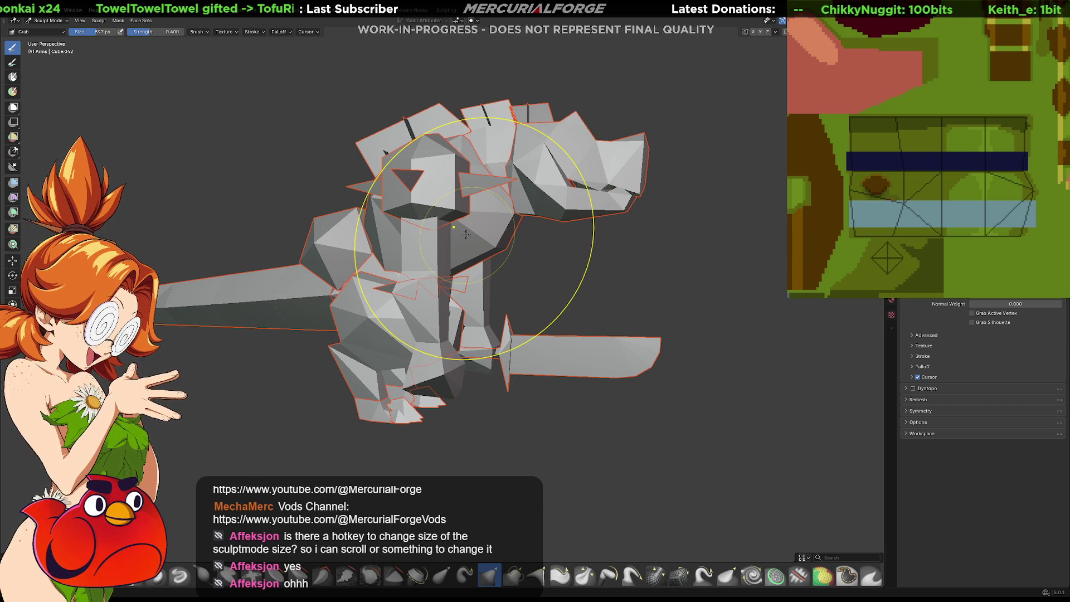
pyautogui.press('f')
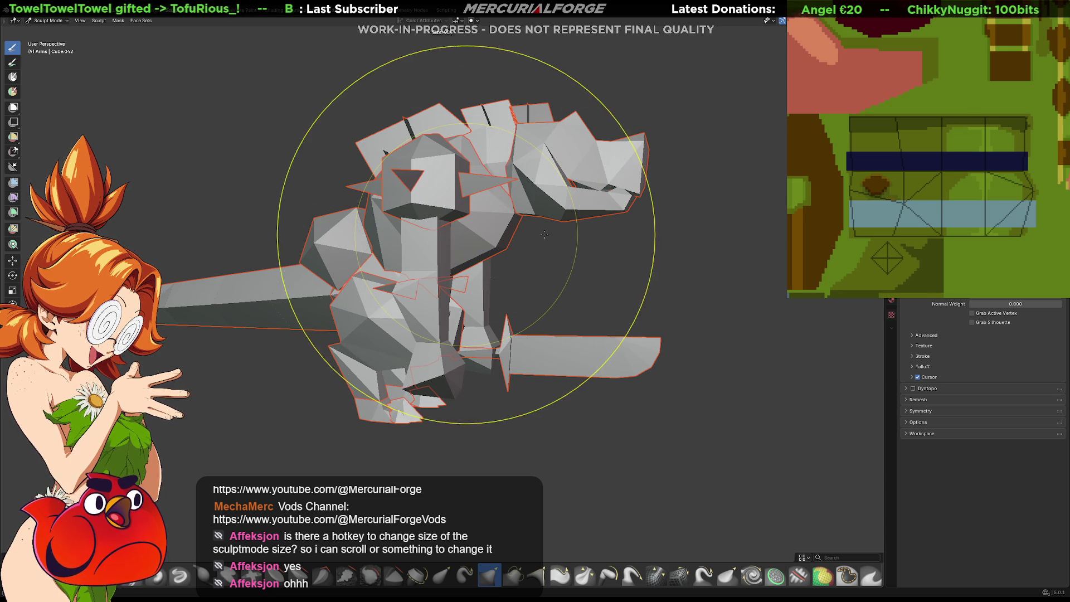
pyautogui.click(483, 249)
pyautogui.press('f')
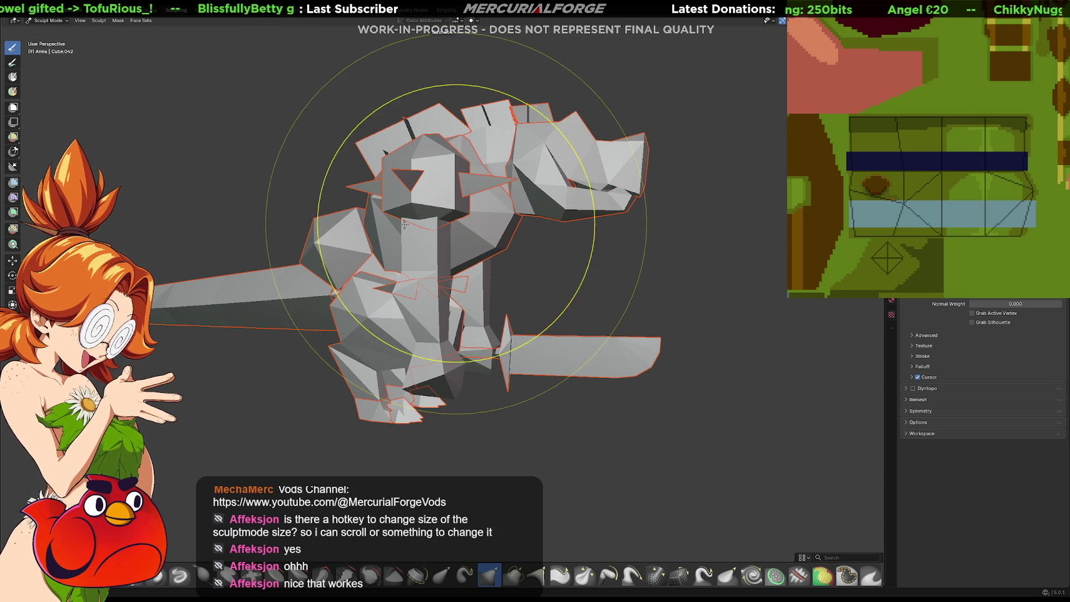
pyautogui.click(455, 224)
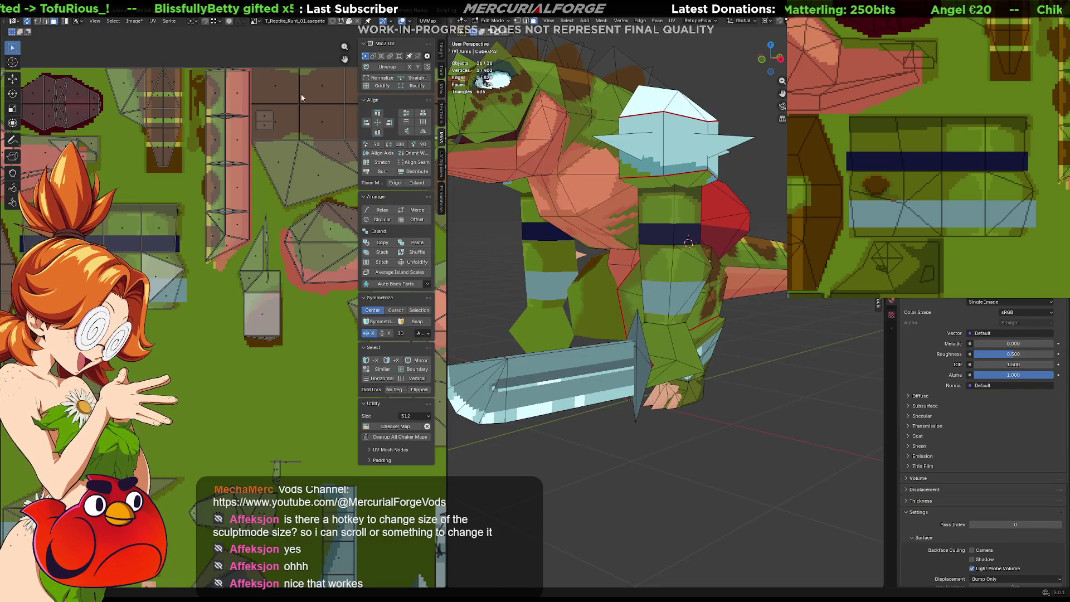
# Put the arms into Sculpt Mode, undo the light-blue band and face the model front-on
pyautogui.moveTo(658, 300)
pyautogui.mouseDown(button='middle')
pyautogui.moveTo(633, 297)
pyautogui.moveTo(641, 298)
pyautogui.mouseUp(button='middle')
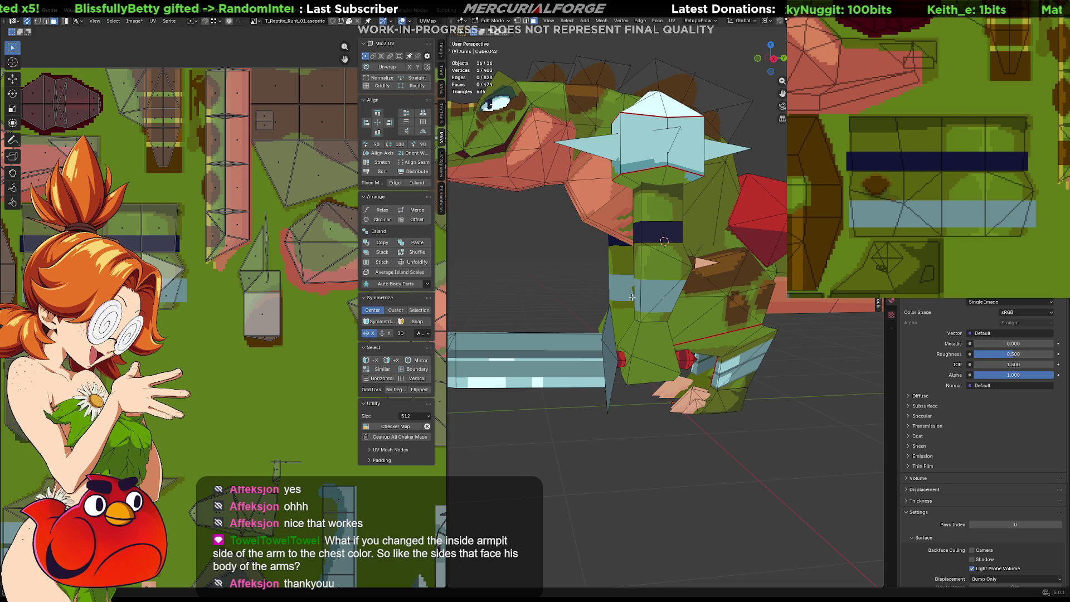
pyautogui.hotkey('ctrl', 'Tab')
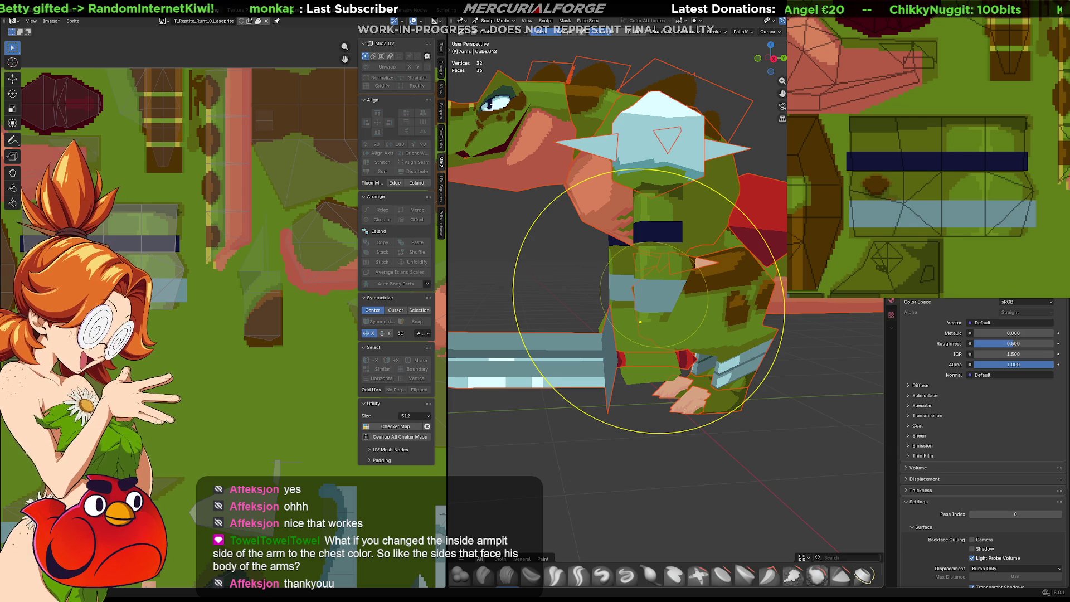
pyautogui.hotkey('ctrl', 'z')
pyautogui.moveTo(926, 210)
pyautogui.mouseDown(button='middle')
pyautogui.moveTo(1029, 187)
pyautogui.moveTo(1045, 217)
pyautogui.mouseUp(button='middle')
pyautogui.moveTo(1007, 117); pyautogui.dragTo(974, 112, button='middle')
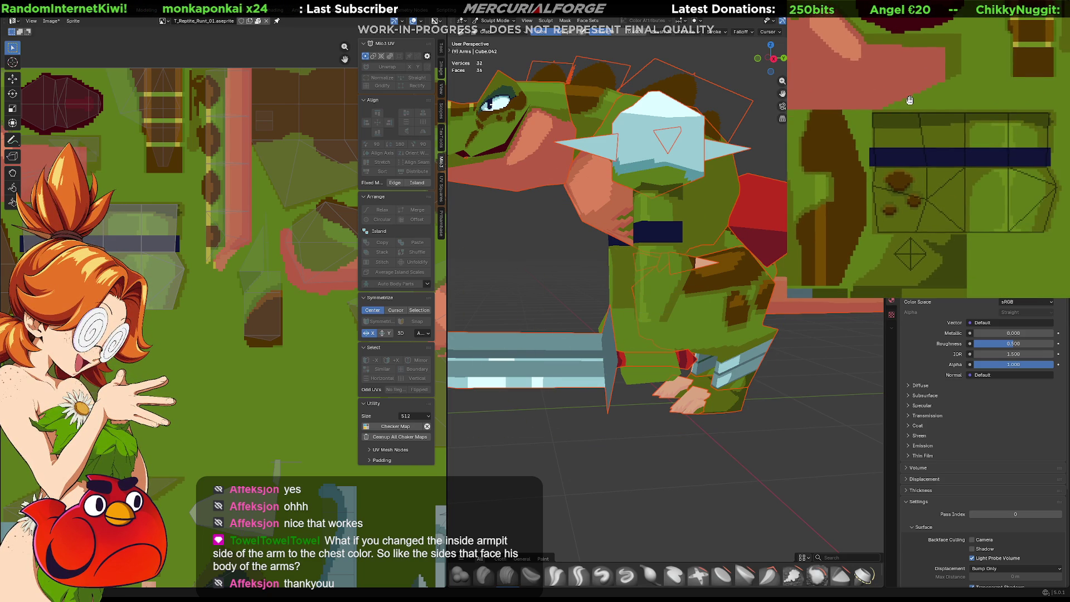
pyautogui.scroll(1, 962, 168)
pyautogui.moveTo(686, 251); pyautogui.dragTo(766, 254, button='middle')
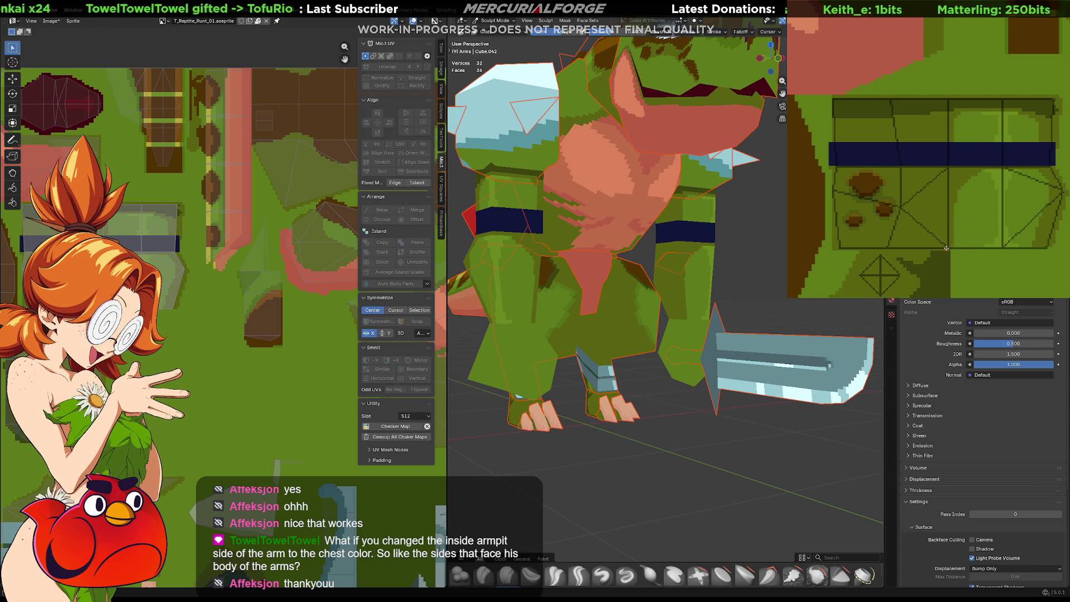
# Fill the inner arm face and a rectangle above the band salmon, then check from low and high angles
pyautogui.click(901, 168)
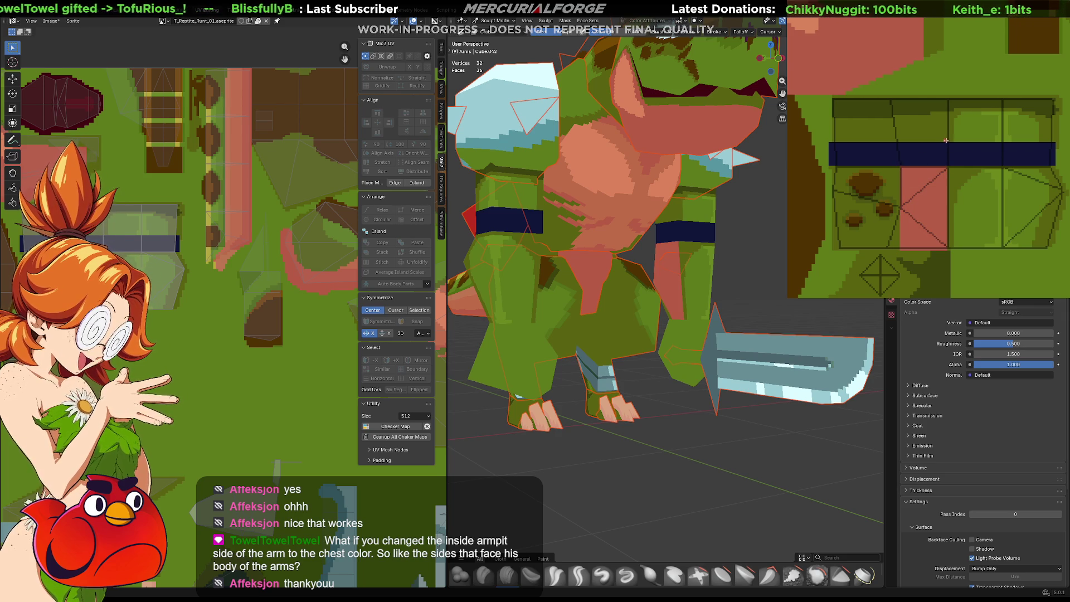
pyautogui.moveTo(945, 141); pyautogui.dragTo(897, 113)
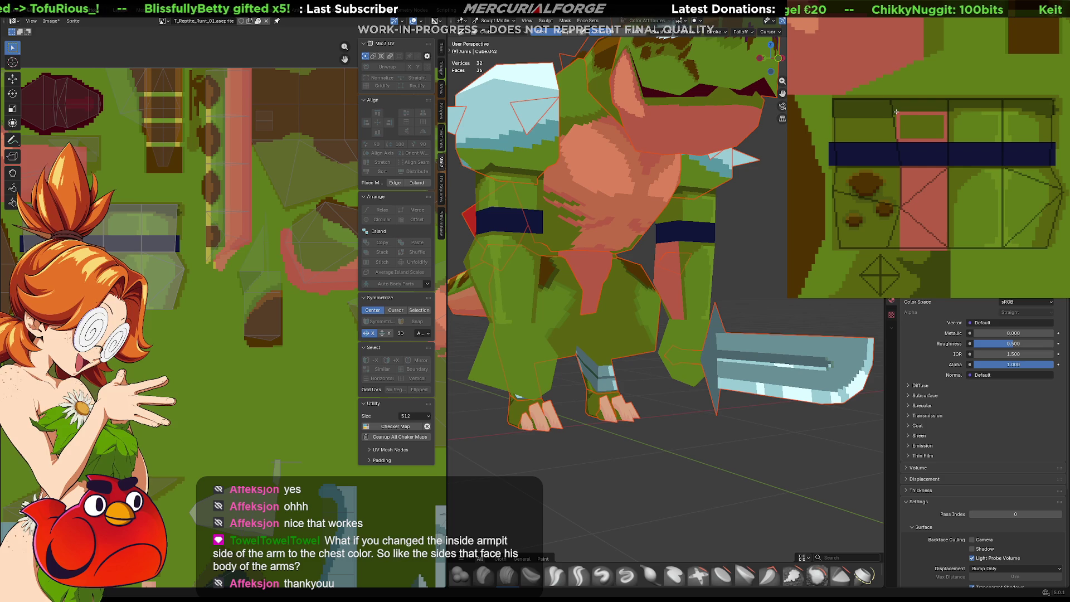
pyautogui.moveTo(896, 112); pyautogui.dragTo(891, 100)
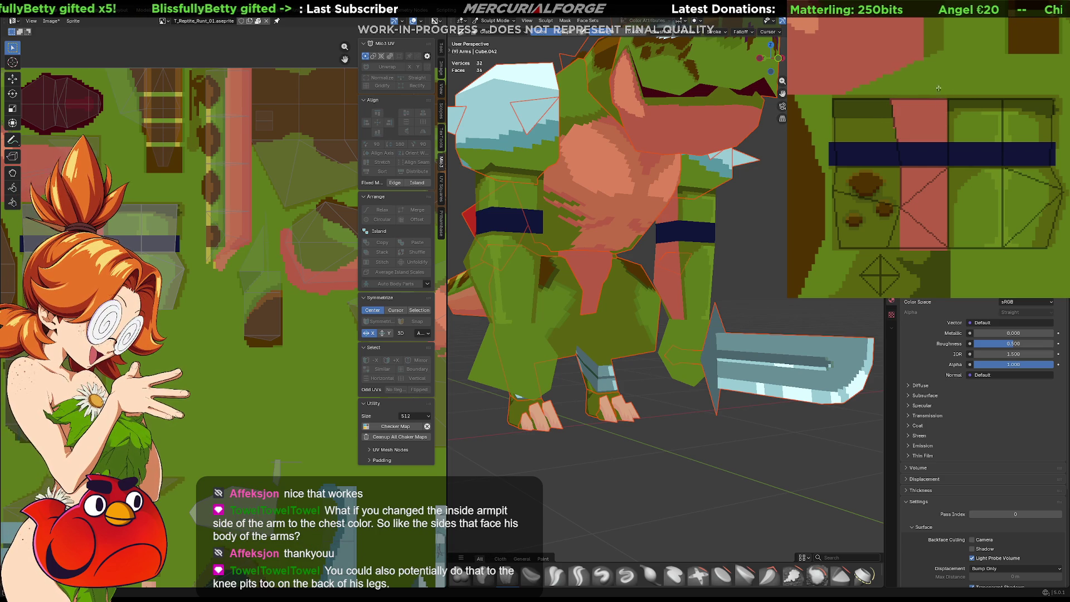
pyautogui.moveTo(635, 285)
pyautogui.mouseDown(button='middle')
pyautogui.moveTo(728, 245)
pyautogui.moveTo(710, 240)
pyautogui.moveTo(699, 206)
pyautogui.moveTo(696, 243)
pyautogui.mouseUp(button='middle')
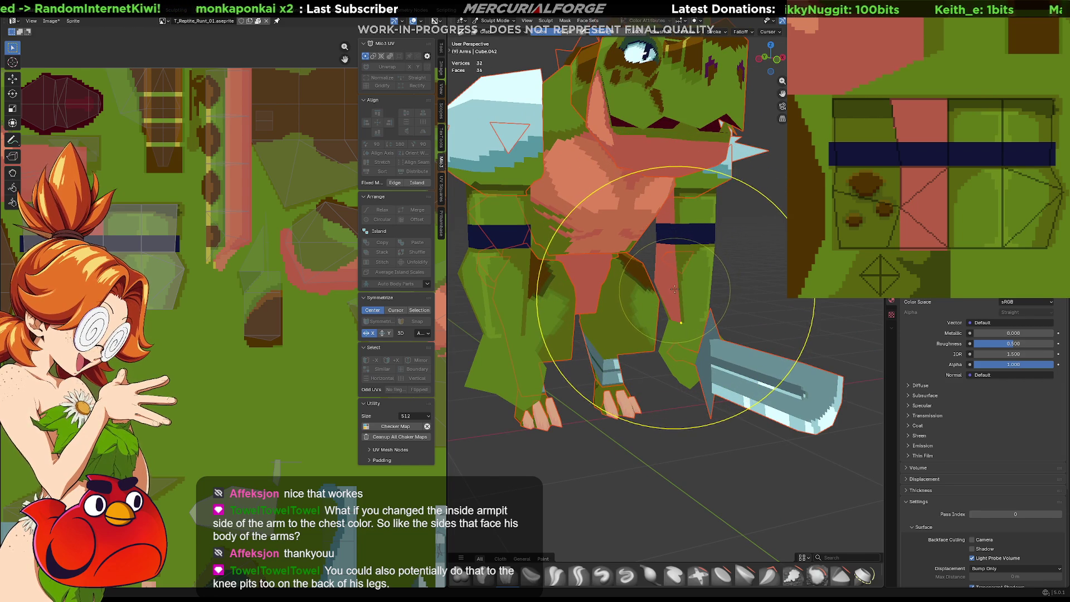
pyautogui.moveTo(674, 290)
pyautogui.mouseDown(button='middle')
pyautogui.moveTo(733, 274)
pyautogui.moveTo(712, 246)
pyautogui.moveTo(670, 252)
pyautogui.moveTo(639, 228)
pyautogui.moveTo(675, 233)
pyautogui.mouseUp(button='middle')
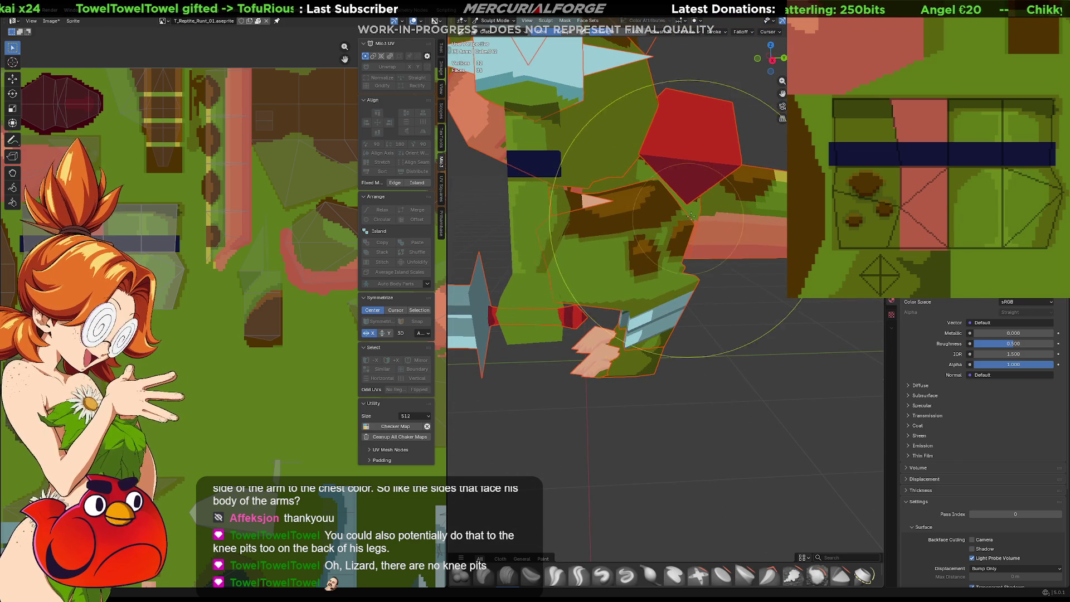
pyautogui.scroll(-2, 675, 232)
pyautogui.scroll(-2, 681, 247)
pyautogui.scroll(-2, 688, 268)
# Briefly enter Edit Mode to check the arm's UVs, then return to Object Mode with the lizard seen from the side
pyautogui.moveTo(692, 283)
pyautogui.mouseDown(button='middle')
pyautogui.moveTo(624, 274)
pyautogui.moveTo(696, 308)
pyautogui.mouseUp(button='middle')
pyautogui.scroll(4, 624, 273)
pyautogui.scroll(-3, 624, 273)
pyautogui.scroll(1, 704, 310)
pyautogui.scroll(2, 704, 310)
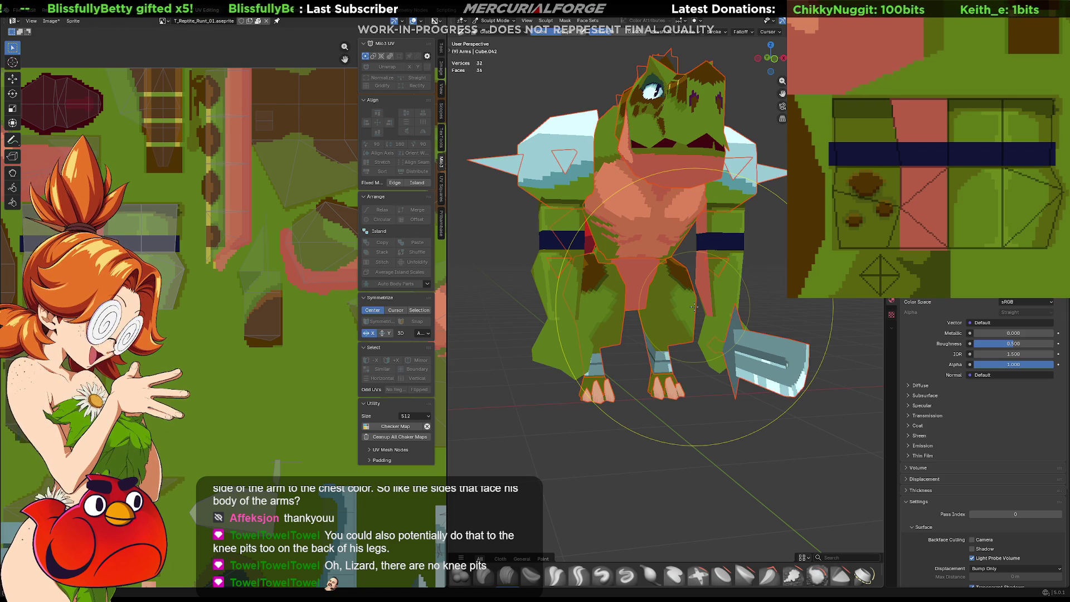
pyautogui.moveTo(695, 306); pyautogui.dragTo(679, 278, button='middle')
pyautogui.scroll(3, 679, 277)
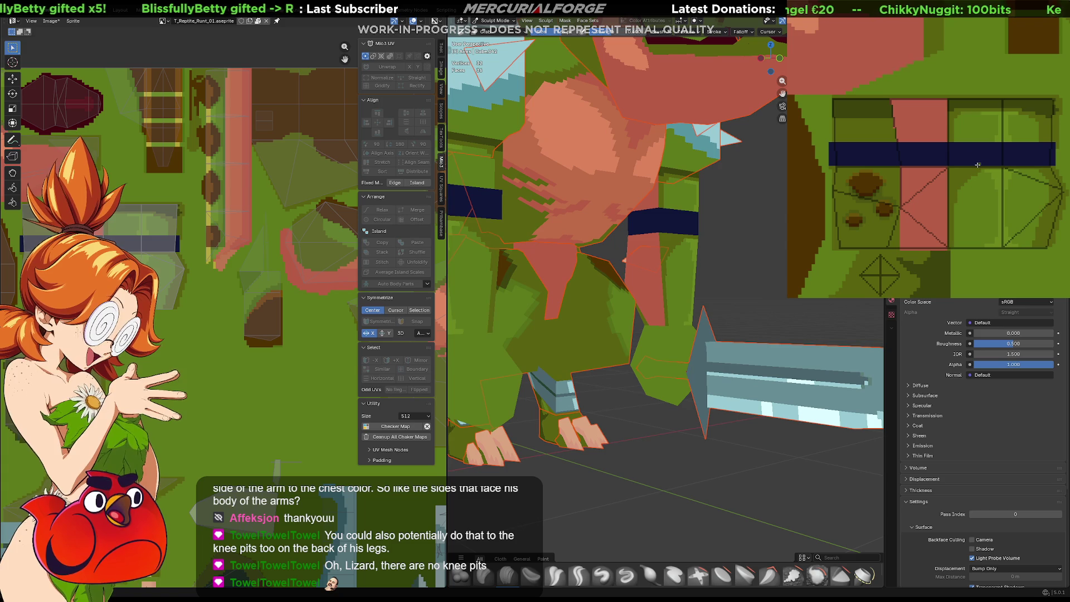
pyautogui.press('Tab')
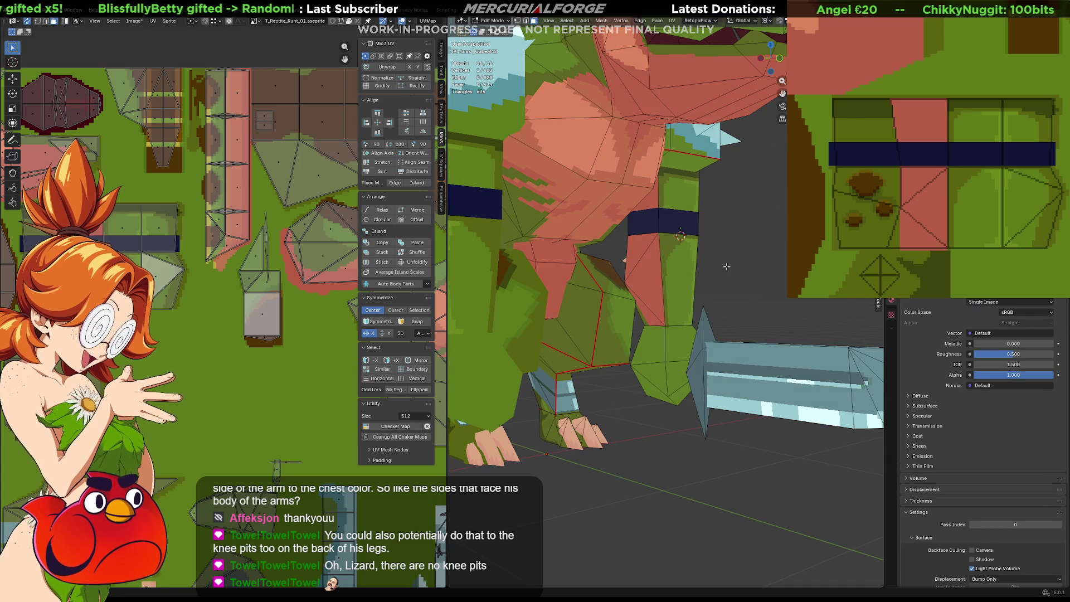
pyautogui.press('Tab')
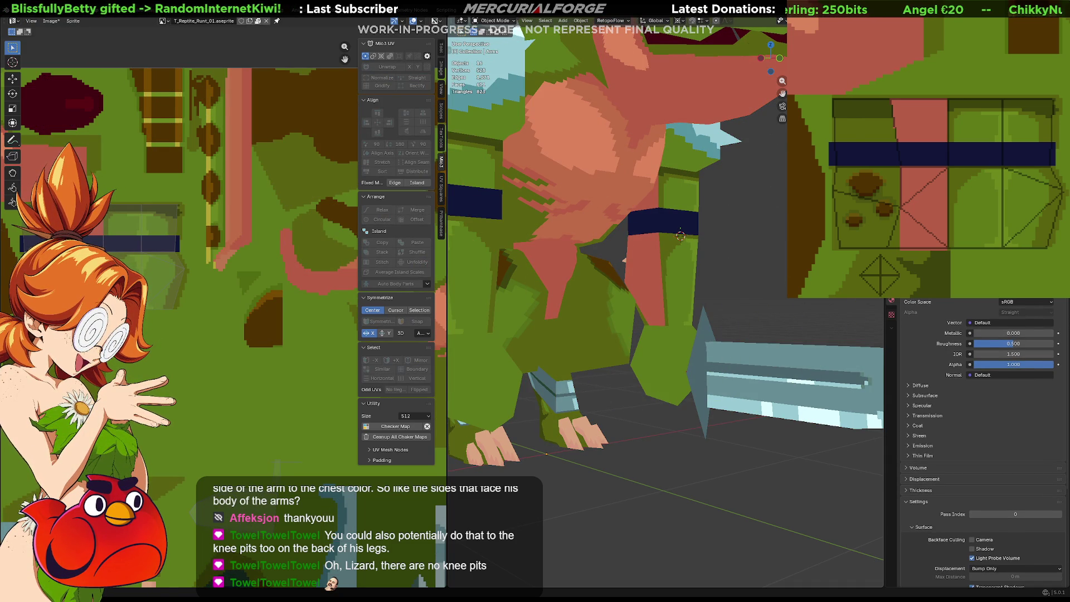
pyautogui.scroll(-3, 727, 226)
pyautogui.scroll(-1, 727, 227)
pyautogui.scroll(-1, 727, 225)
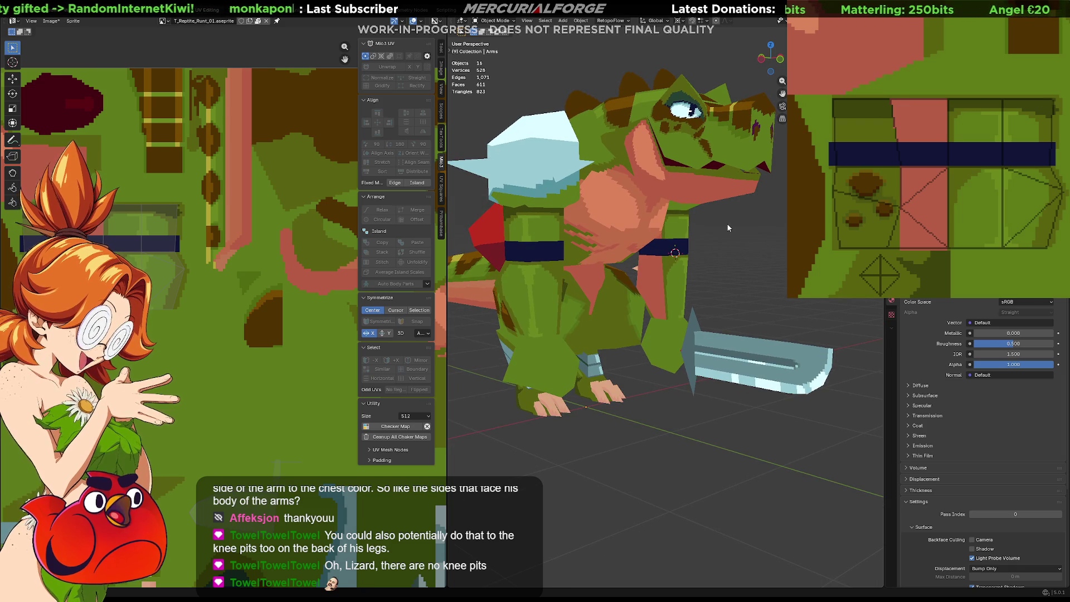
pyautogui.moveTo(920, 171)
pyautogui.mouseDown(button='middle')
pyautogui.moveTo(974, 162)
pyautogui.moveTo(987, 219)
pyautogui.mouseUp(button='middle')
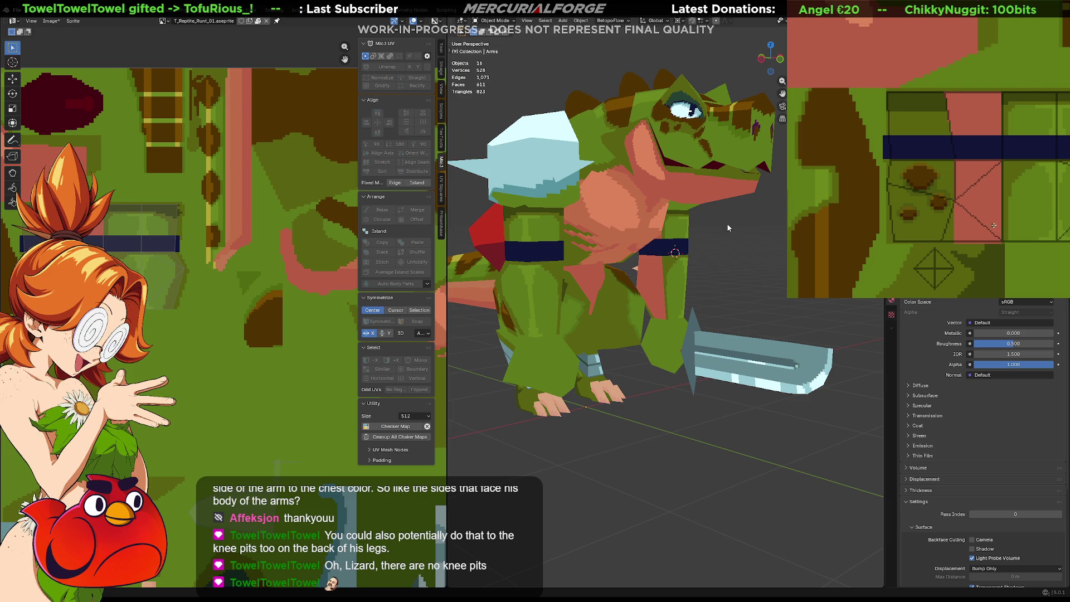
# Recolour the two pink regions of the arm texture to a brighter salmon
pyautogui.moveTo(995, 223); pyautogui.dragTo(998, 221, button='middle')
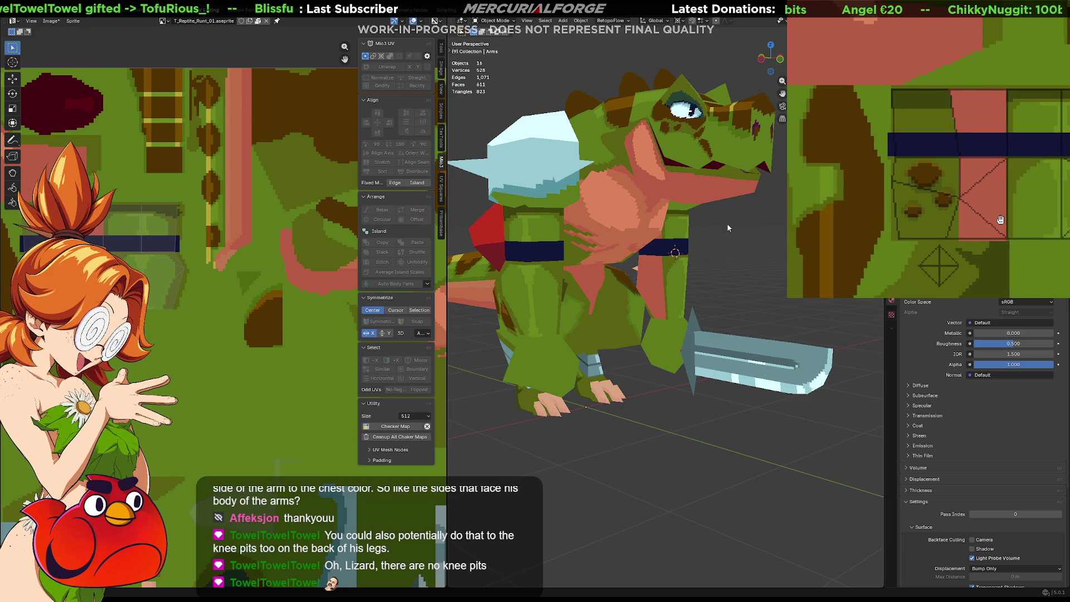
pyautogui.moveTo(997, 221); pyautogui.dragTo(993, 224, button='middle')
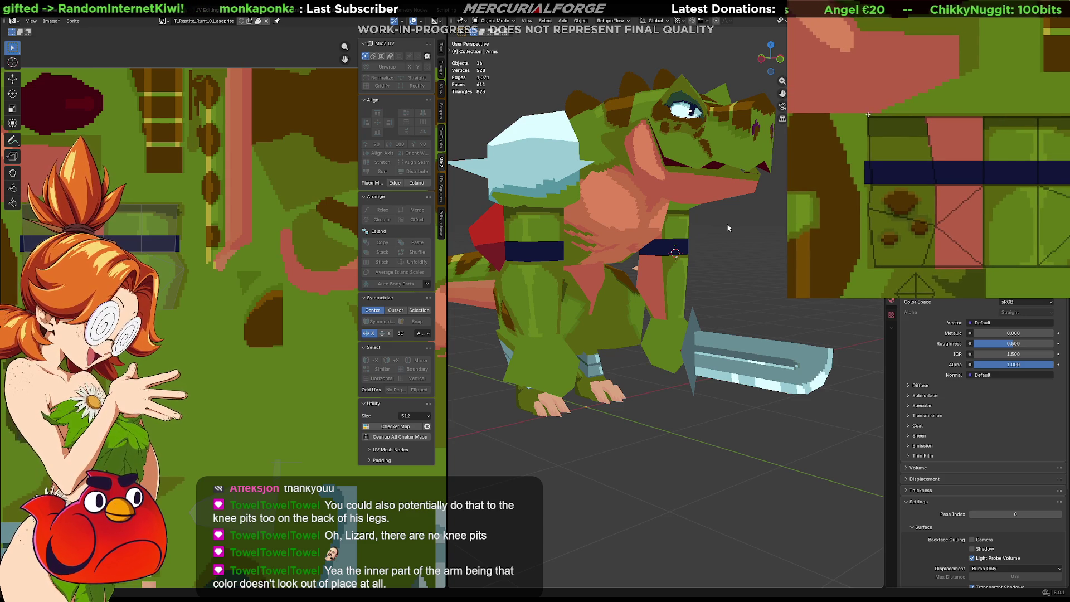
pyautogui.moveTo(885, 99)
pyautogui.mouseDown(button='middle')
pyautogui.moveTo(948, 181)
pyautogui.moveTo(848, 195)
pyautogui.moveTo(971, 150)
pyautogui.mouseUp(button='middle')
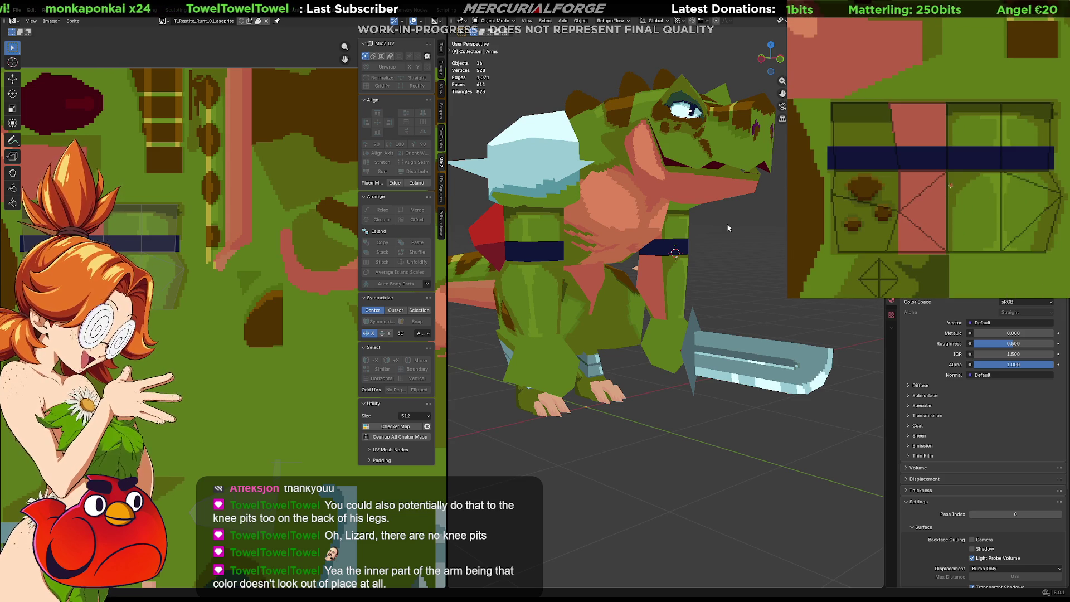
pyautogui.click(942, 189)
pyautogui.click(926, 133)
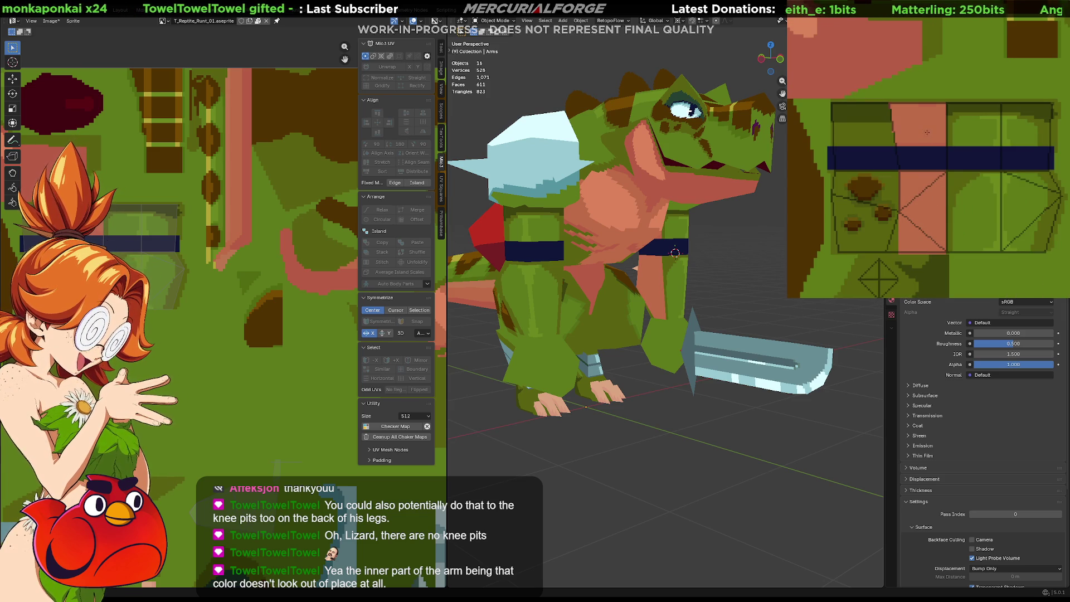
pyautogui.moveTo(990, 141)
pyautogui.mouseDown(button='middle')
pyautogui.moveTo(920, 122)
pyautogui.moveTo(954, 151)
pyautogui.mouseUp(button='middle')
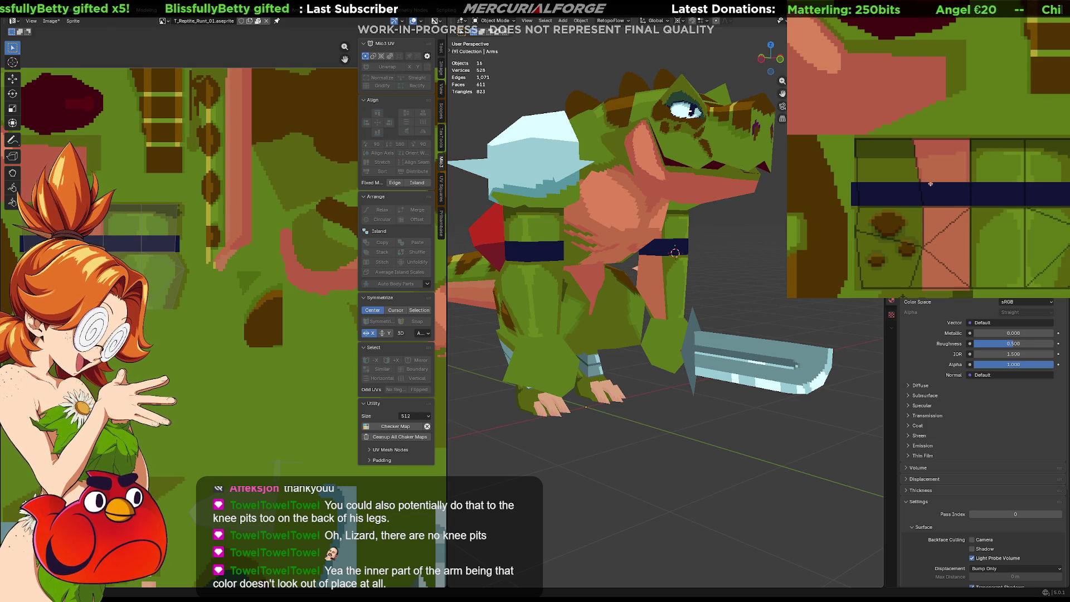
pyautogui.scroll(5, 657, 286)
pyautogui.scroll(3, 657, 286)
pyautogui.scroll(2, 656, 287)
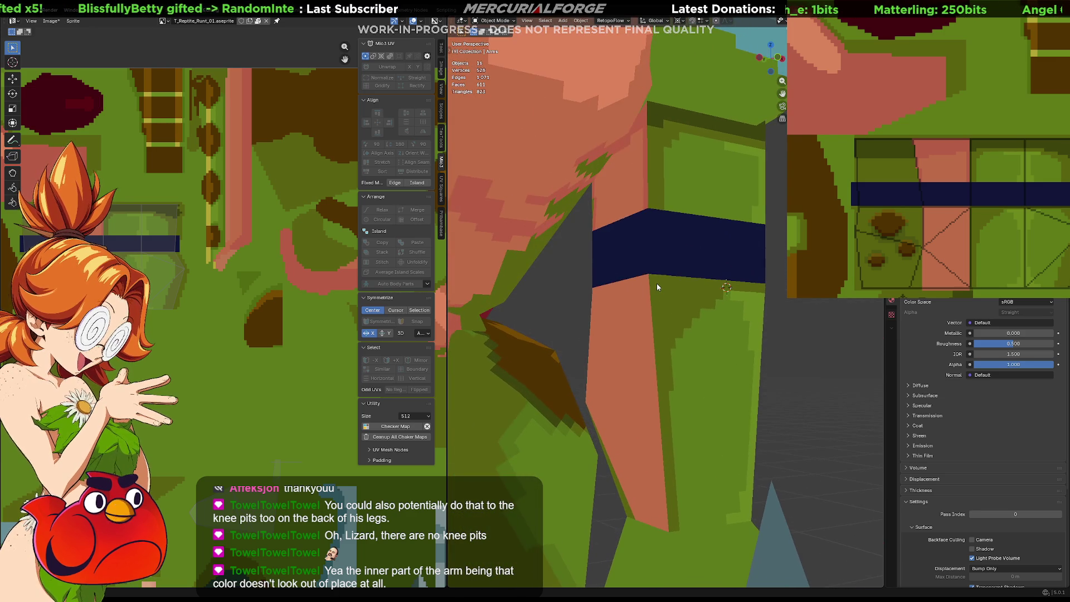
pyautogui.scroll(2, 657, 287)
pyautogui.scroll(1, 665, 296)
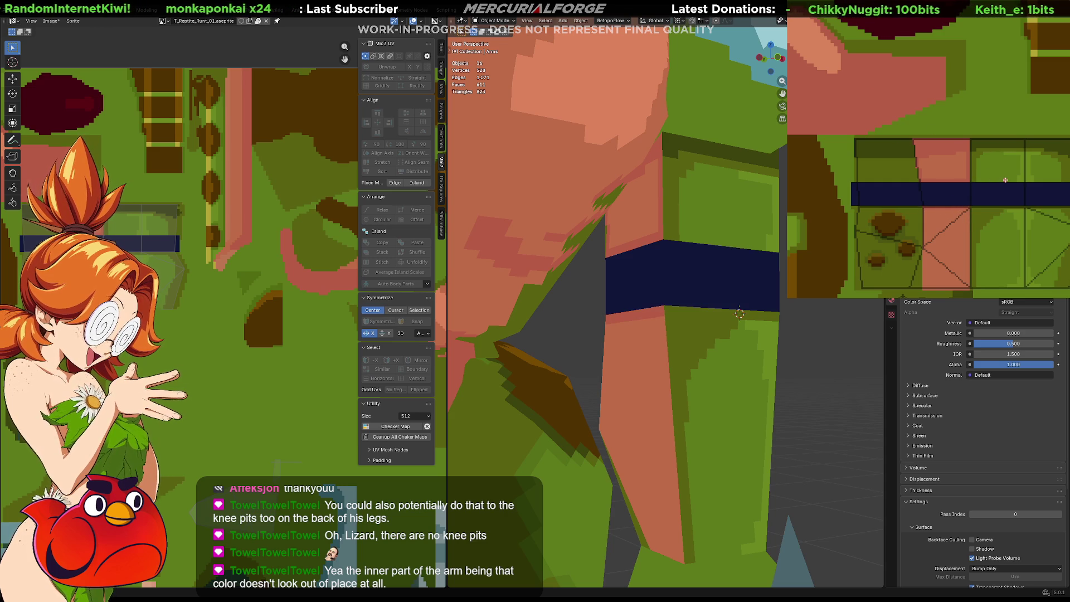
pyautogui.scroll(-3, 1005, 180)
pyautogui.scroll(3, 1011, 174)
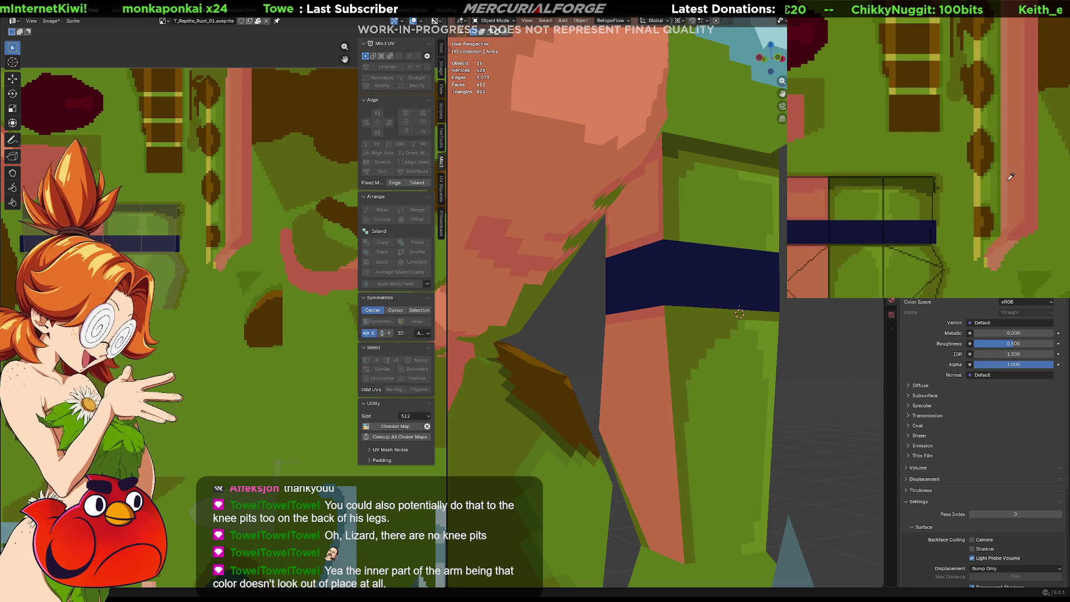
pyautogui.scroll(1, 938, 199)
# Select the lower pink UV face of the inner arm on the texture near the blue band
pyautogui.moveTo(864, 211); pyautogui.dragTo(946, 158, button='middle')
pyautogui.scroll(1, 946, 158)
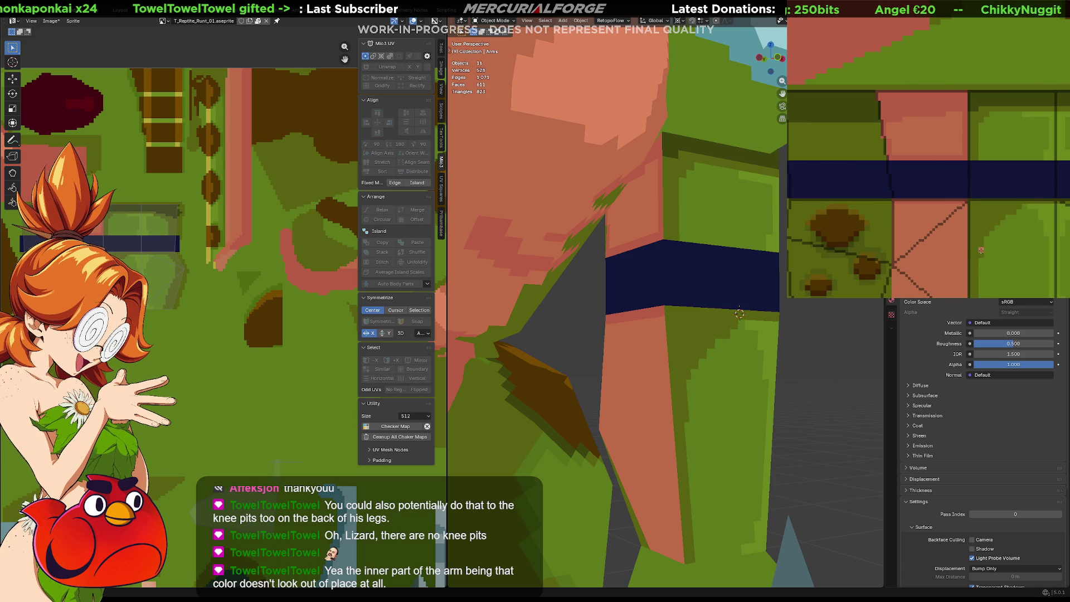
pyautogui.moveTo(986, 250); pyautogui.dragTo(908, 166, button='middle')
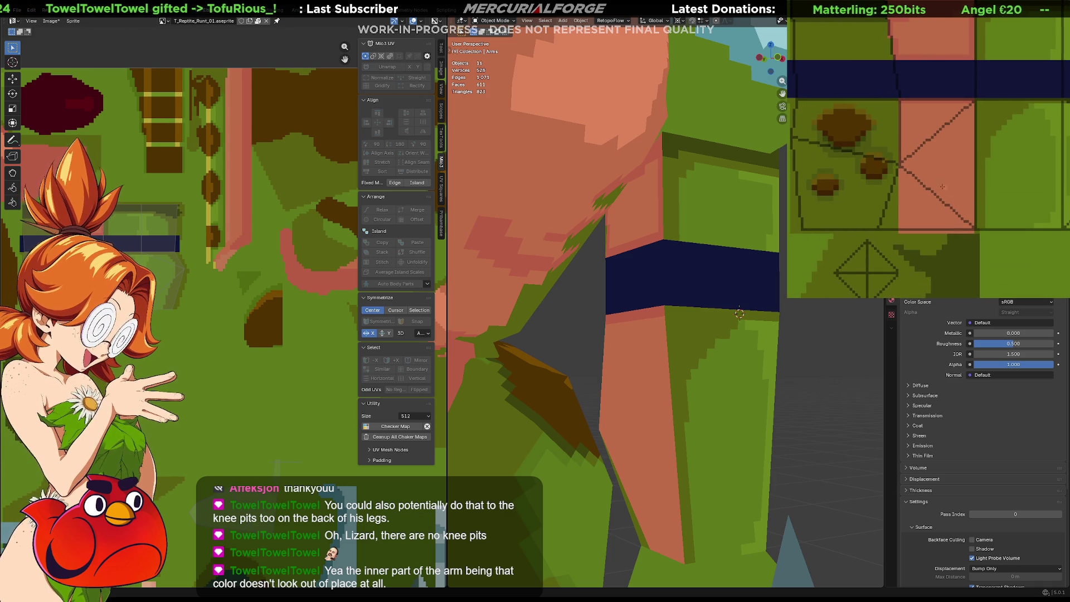
pyautogui.click(974, 230)
pyautogui.click(973, 230)
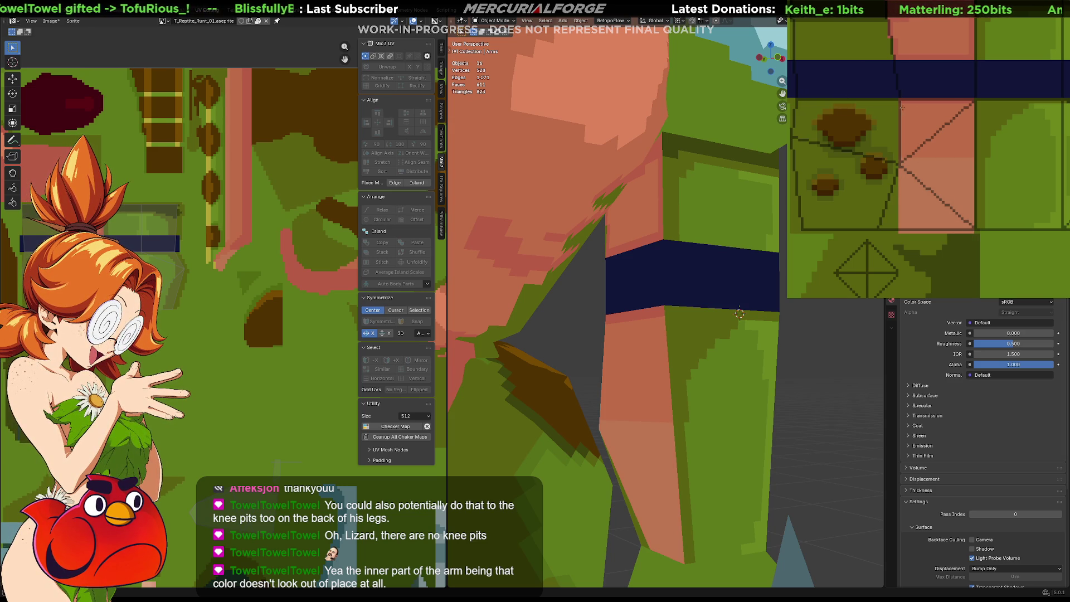
pyautogui.moveTo(884, 105); pyautogui.dragTo(986, 217, button='middle')
pyautogui.scroll(2, 919, 146)
pyautogui.scroll(-3, 856, 124)
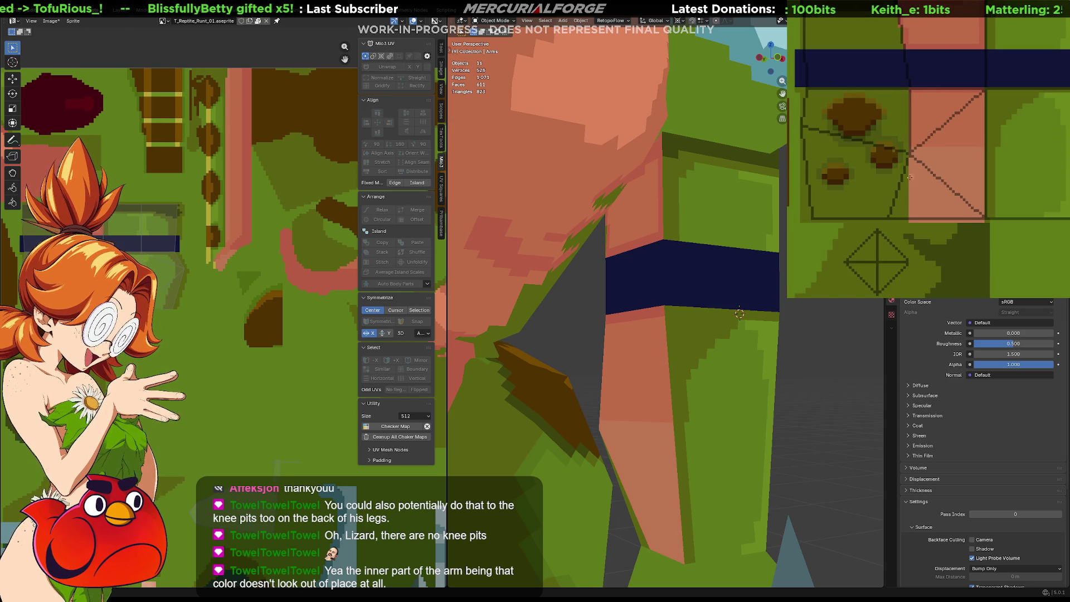
pyautogui.moveTo(909, 179); pyautogui.dragTo(983, 222)
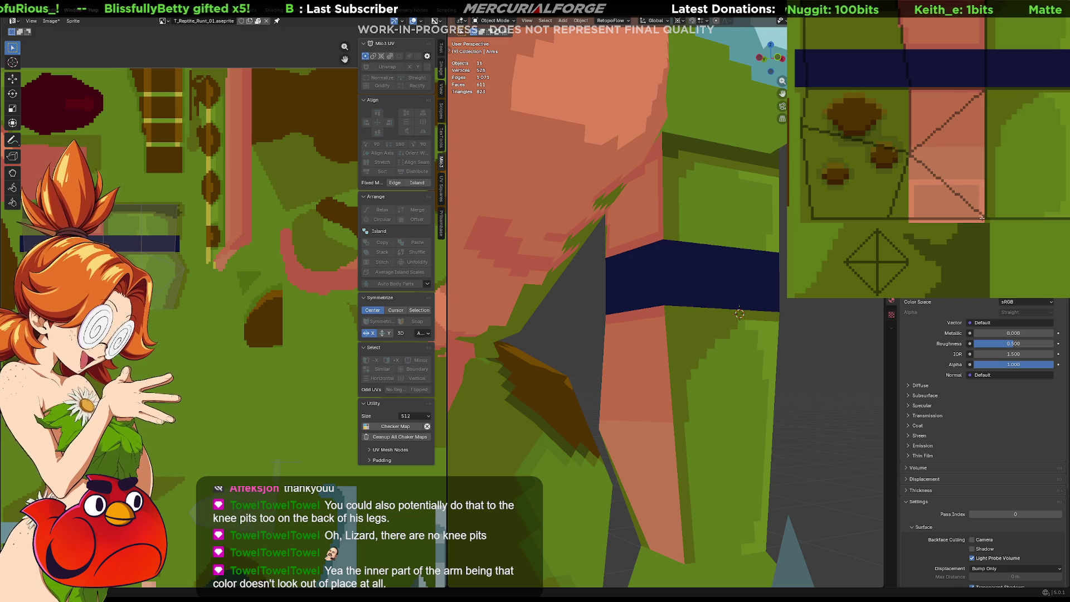
pyautogui.scroll(-2, 739, 313)
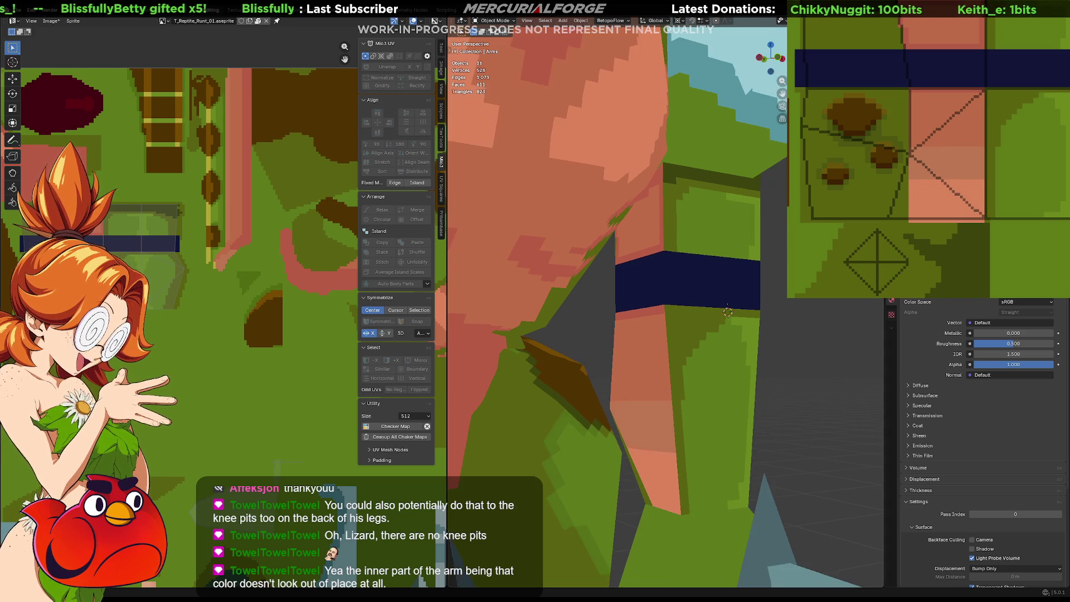
pyautogui.scroll(-2, 727, 310)
pyautogui.scroll(-2, 710, 308)
pyautogui.scroll(-1, 683, 302)
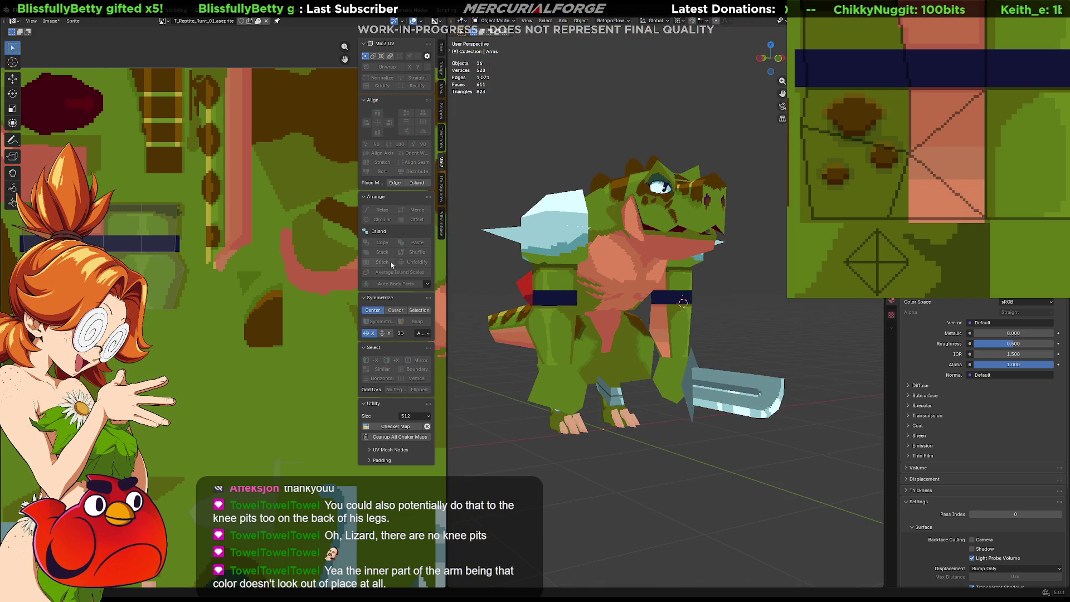
# Paint the pink patch's lower-right edge green along a diagonal, undoing a first U-shaped stroke
pyautogui.keyDown('shift'); pyautogui.click(952, 211); pyautogui.keyUp('shift')
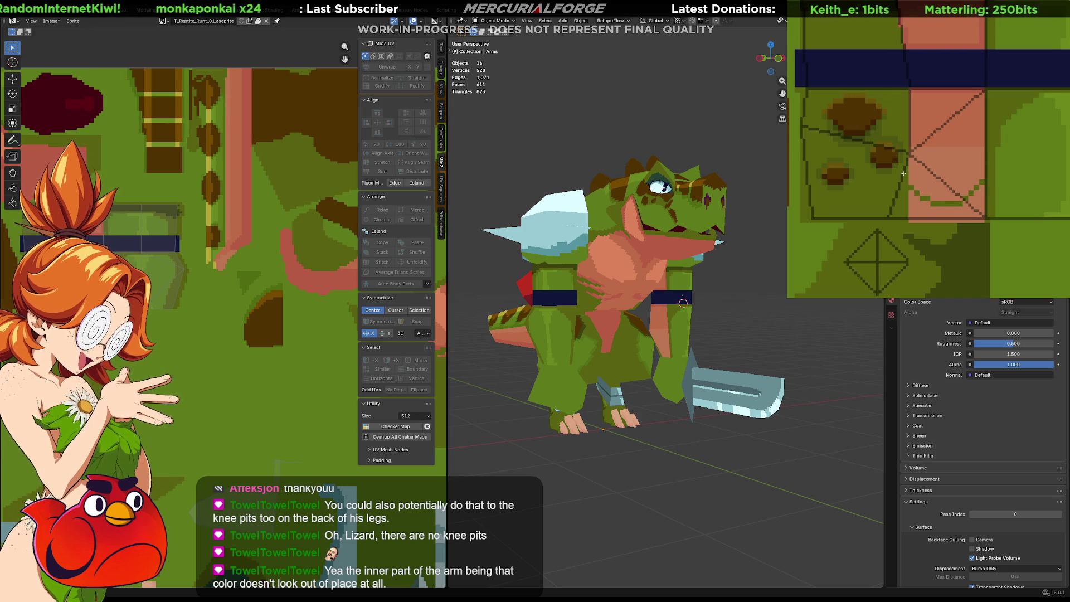
pyautogui.hotkey('ctrl', 'z')
pyautogui.moveTo(982, 186); pyautogui.dragTo(923, 199)
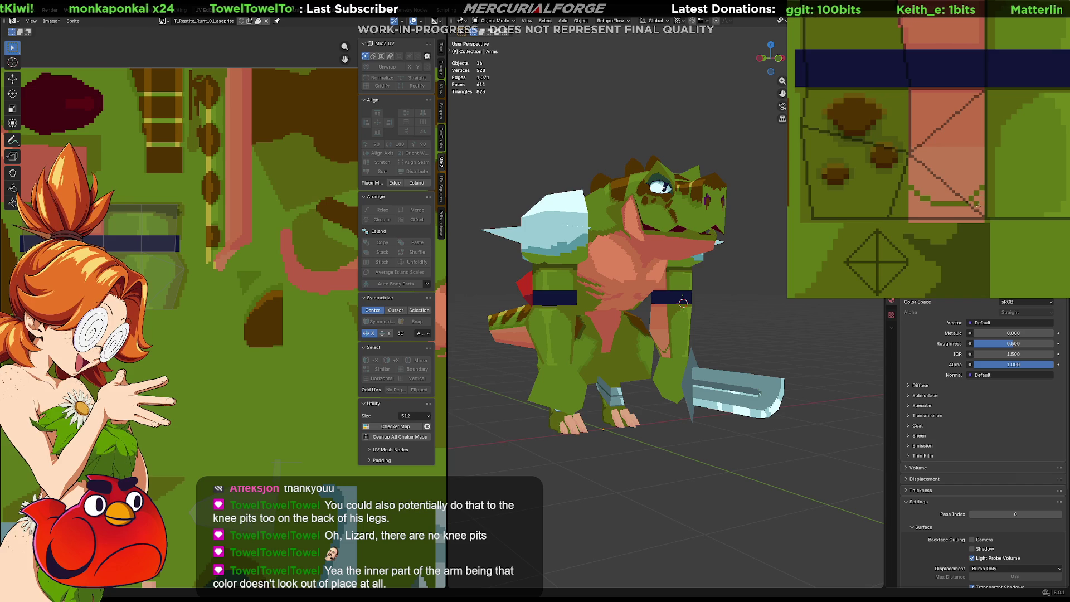
pyautogui.moveTo(979, 203); pyautogui.dragTo(975, 215)
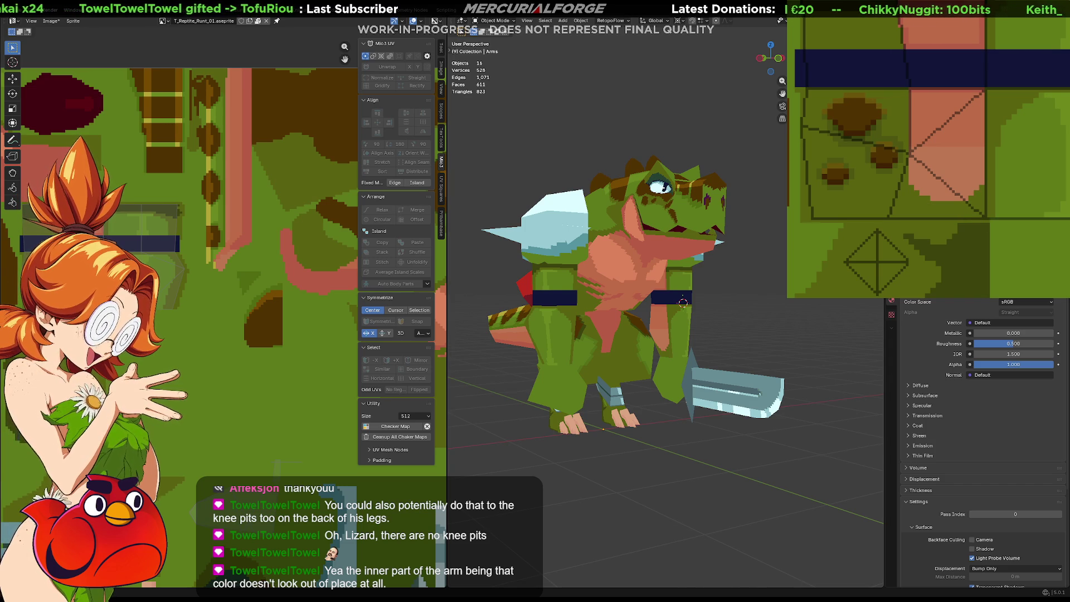
pyautogui.moveTo(660, 334)
pyautogui.mouseDown(button='middle')
pyautogui.moveTo(750, 337)
pyautogui.moveTo(557, 339)
pyautogui.moveTo(679, 337)
pyautogui.mouseUp(button='middle')
pyautogui.scroll(3, 684, 338)
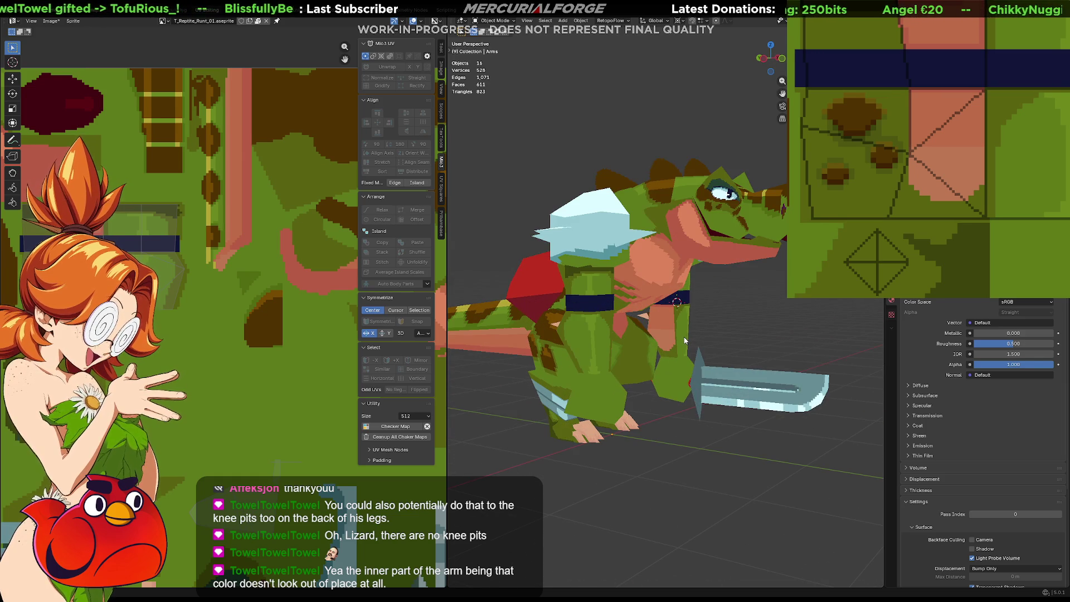
# Try a green fill on the lower pink patch, undo it, and paint a thin dark line instead
pyautogui.moveTo(925, 182); pyautogui.dragTo(920, 241, button='middle')
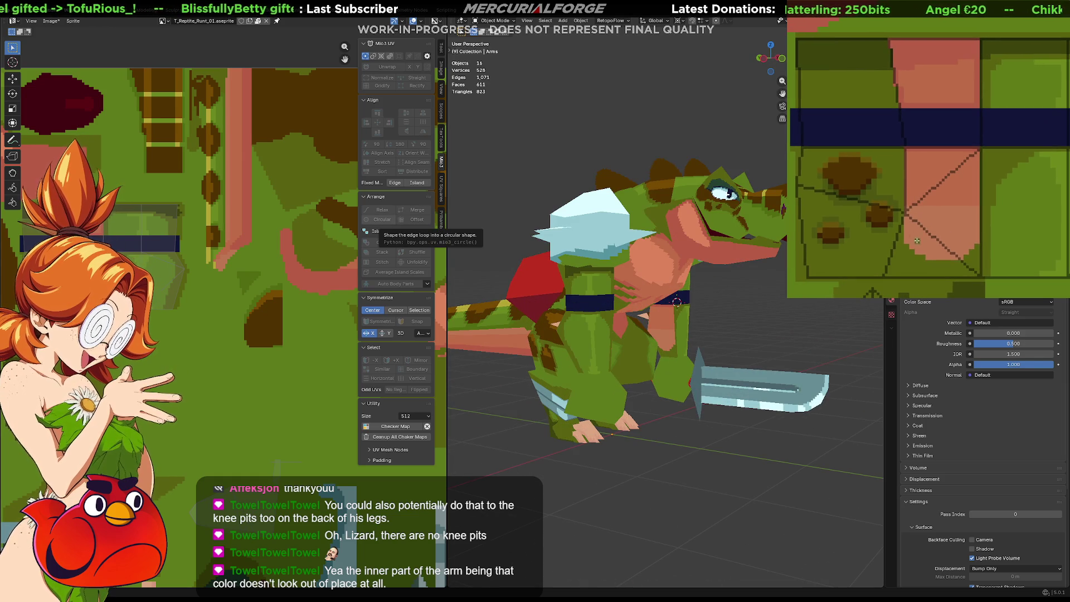
pyautogui.click(920, 241)
pyautogui.hotkey('ctrl', 'z')
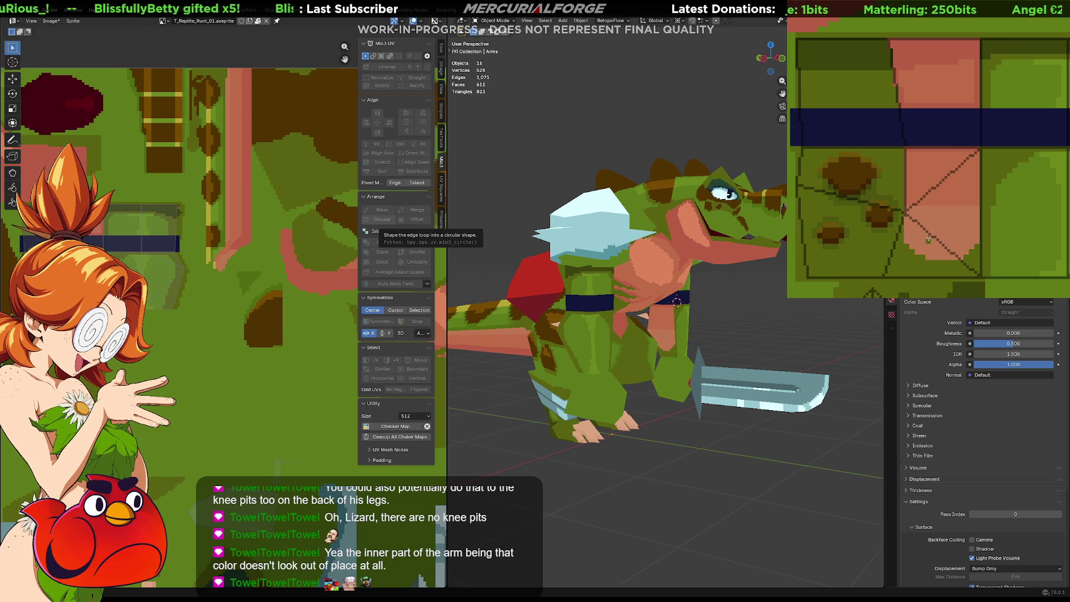
pyautogui.moveTo(1010, 234); pyautogui.dragTo(1028, 227, button='middle')
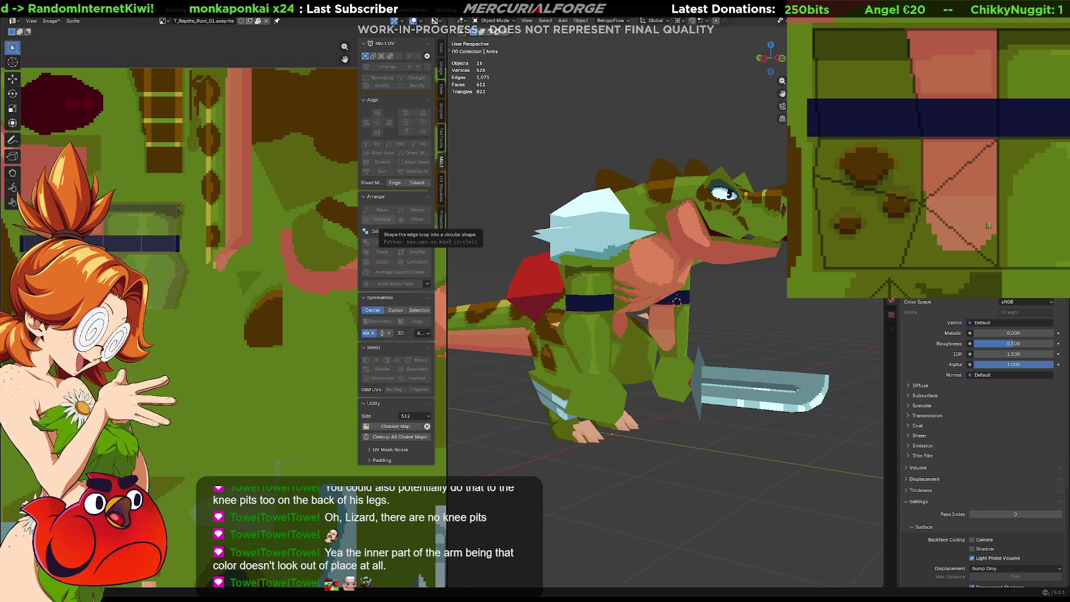
pyautogui.moveTo(995, 195); pyautogui.dragTo(981, 252)
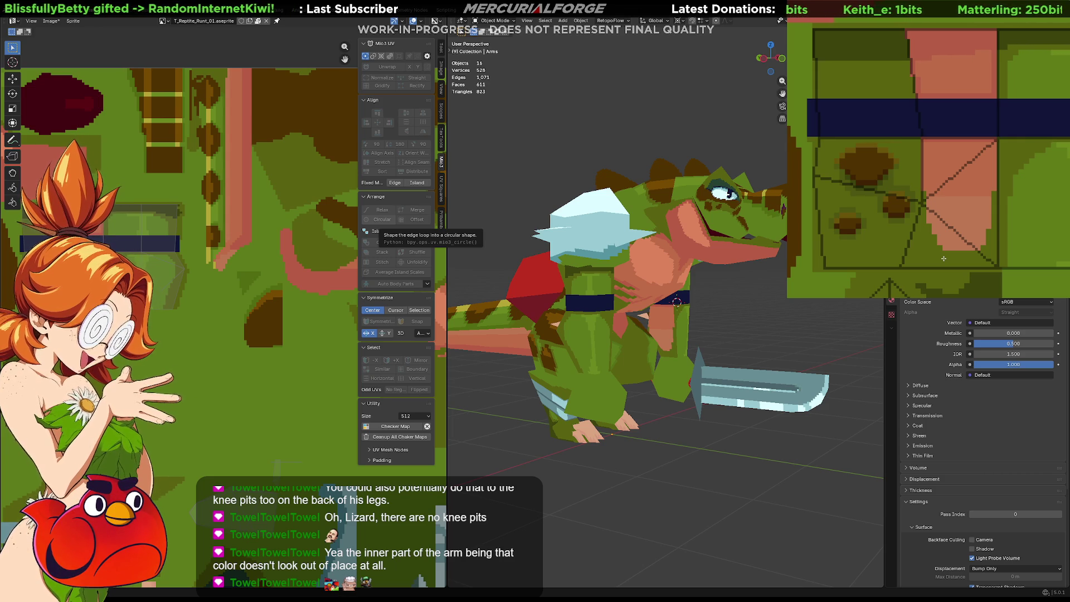
pyautogui.moveTo(1028, 196)
pyautogui.mouseDown(button='middle')
pyautogui.moveTo(1025, 219)
pyautogui.moveTo(1017, 215)
pyautogui.mouseUp(button='middle')
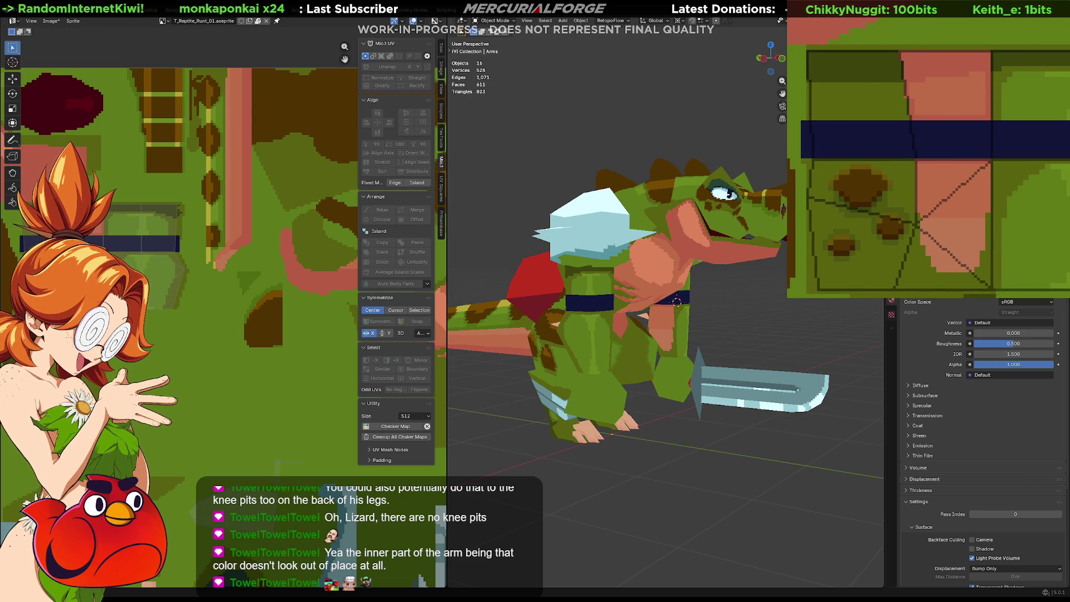
pyautogui.moveTo(669, 326); pyautogui.dragTo(637, 326, button='middle')
pyautogui.click(637, 327)
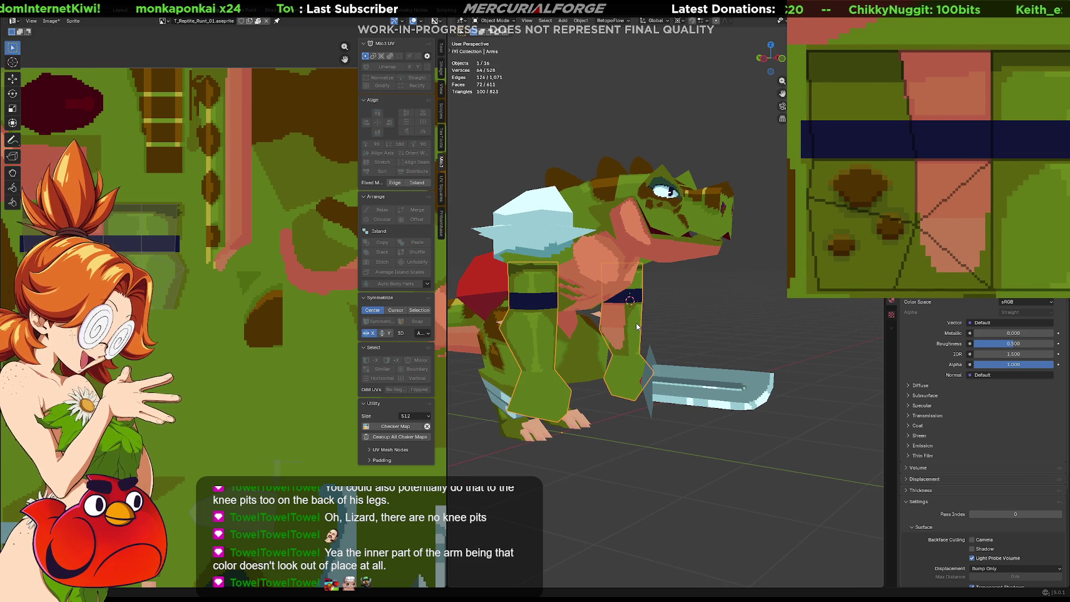
pyautogui.moveTo(657, 377); pyautogui.dragTo(642, 315, button='middle')
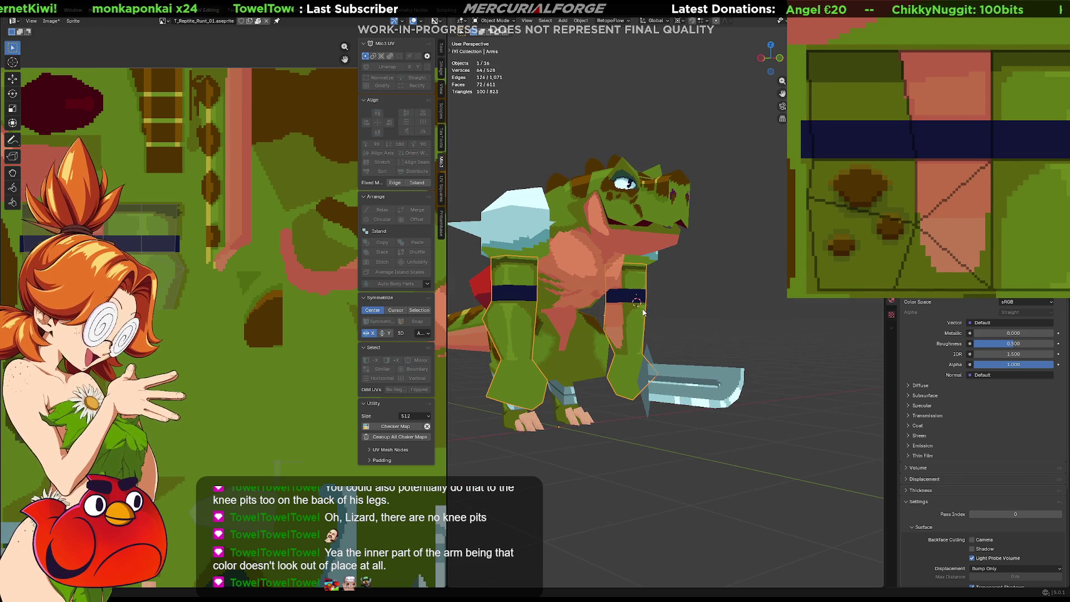
pyautogui.moveTo(646, 268)
pyautogui.mouseDown(button='middle')
pyautogui.moveTo(580, 269)
pyautogui.moveTo(611, 279)
pyautogui.mouseUp(button='middle')
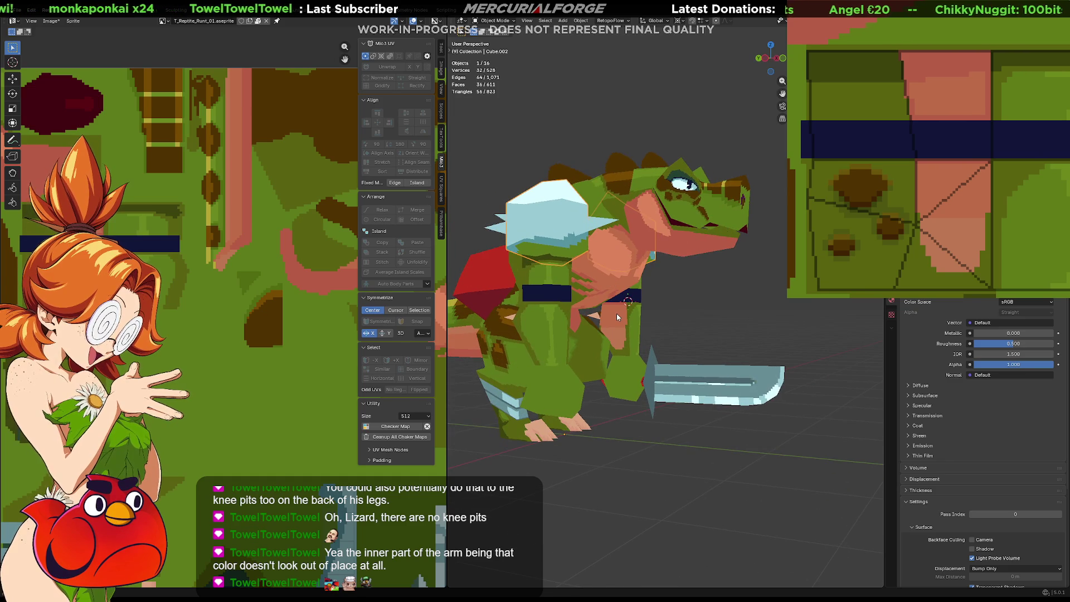
pyautogui.keyDown('shift'); pyautogui.click(554, 249); pyautogui.keyUp('shift')
pyautogui.keyDown('shift'); pyautogui.rightClick(522, 207); pyautogui.keyUp('shift')
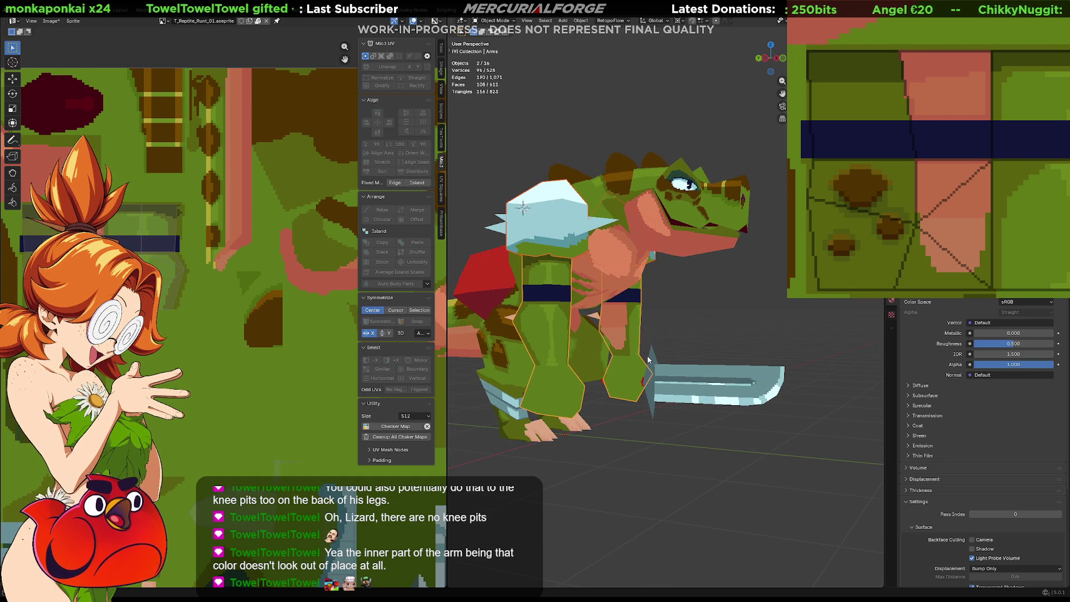
pyautogui.keyDown('shift'); pyautogui.click(690, 382); pyautogui.keyUp('shift')
pyautogui.press('r')
pyautogui.press('x')
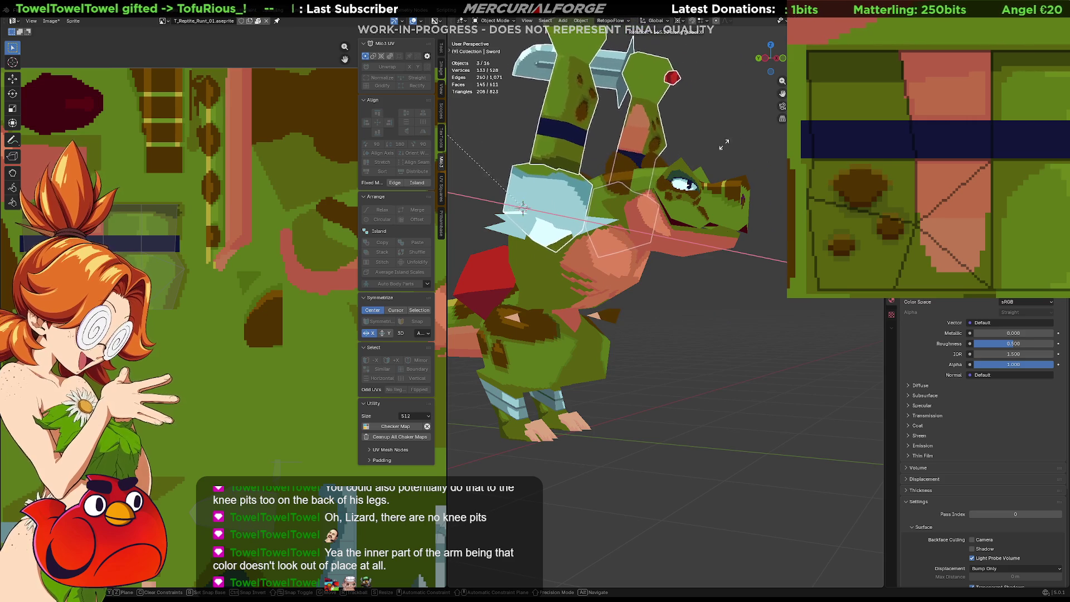
pyautogui.click(519, 134)
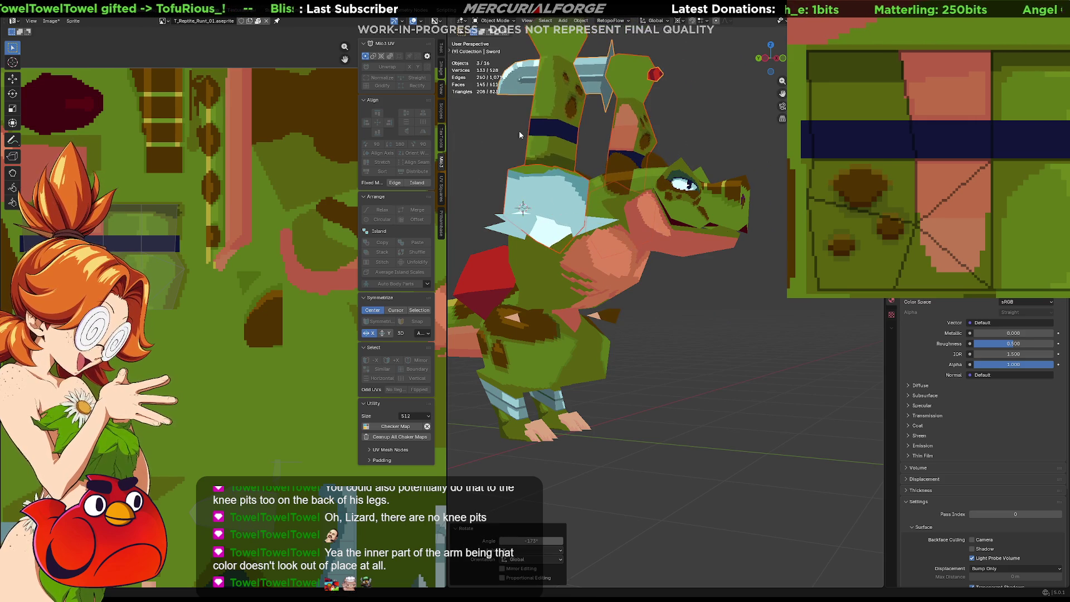
pyautogui.click(744, 115)
pyautogui.moveTo(744, 114)
pyautogui.mouseDown(button='middle')
pyautogui.moveTo(756, 222)
pyautogui.moveTo(672, 199)
pyautogui.moveTo(678, 250)
pyautogui.moveTo(682, 227)
pyautogui.moveTo(735, 338)
pyautogui.mouseUp(button='middle')
pyautogui.hotkey('ctrl', 'z')
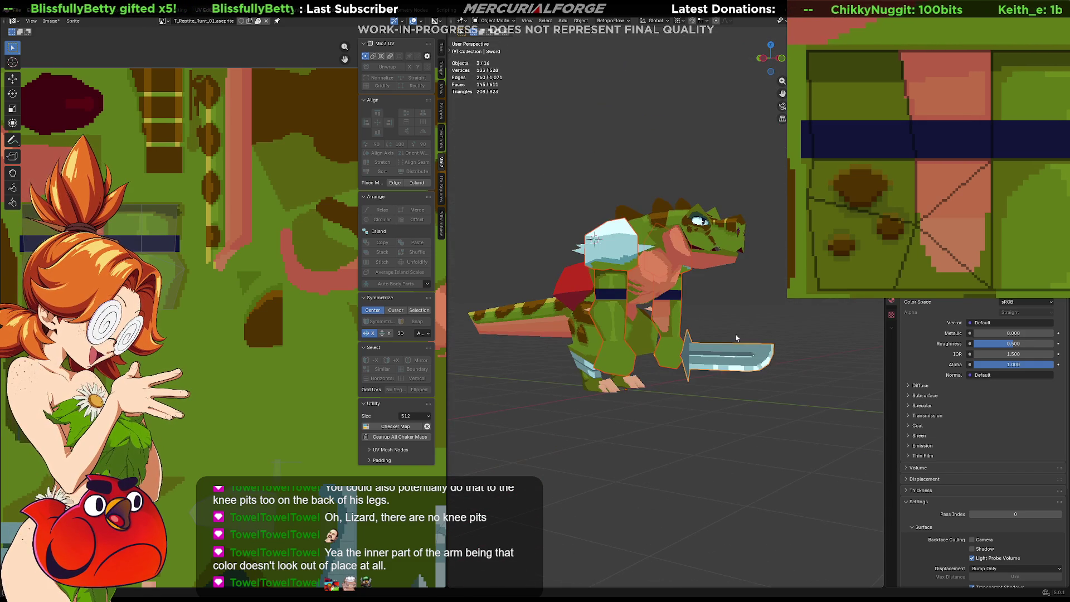
pyautogui.click(729, 318)
pyautogui.moveTo(730, 319)
pyautogui.mouseDown(button='middle')
pyautogui.moveTo(712, 334)
pyautogui.moveTo(730, 327)
pyautogui.moveTo(633, 324)
pyautogui.moveTo(736, 318)
pyautogui.moveTo(751, 322)
pyautogui.moveTo(691, 327)
pyautogui.moveTo(796, 341)
pyautogui.moveTo(472, 336)
pyautogui.moveTo(676, 347)
pyautogui.mouseUp(button='middle')
pyautogui.scroll(-1, 750, 322)
pyautogui.scroll(-4, 728, 327)
pyautogui.scroll(-1, 728, 327)
pyautogui.scroll(-1, 712, 329)
pyautogui.scroll(5, 692, 327)
pyautogui.scroll(3, 796, 341)
pyautogui.scroll(-3, 675, 338)
pyautogui.scroll(-2, 676, 347)
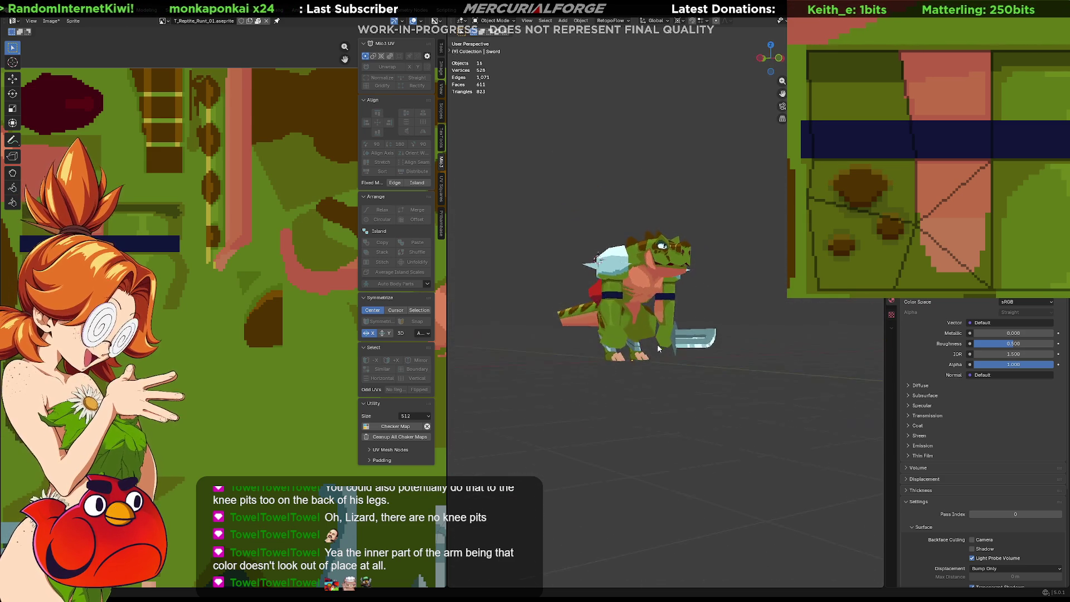
pyautogui.scroll(4, 656, 343)
pyautogui.scroll(1, 692, 369)
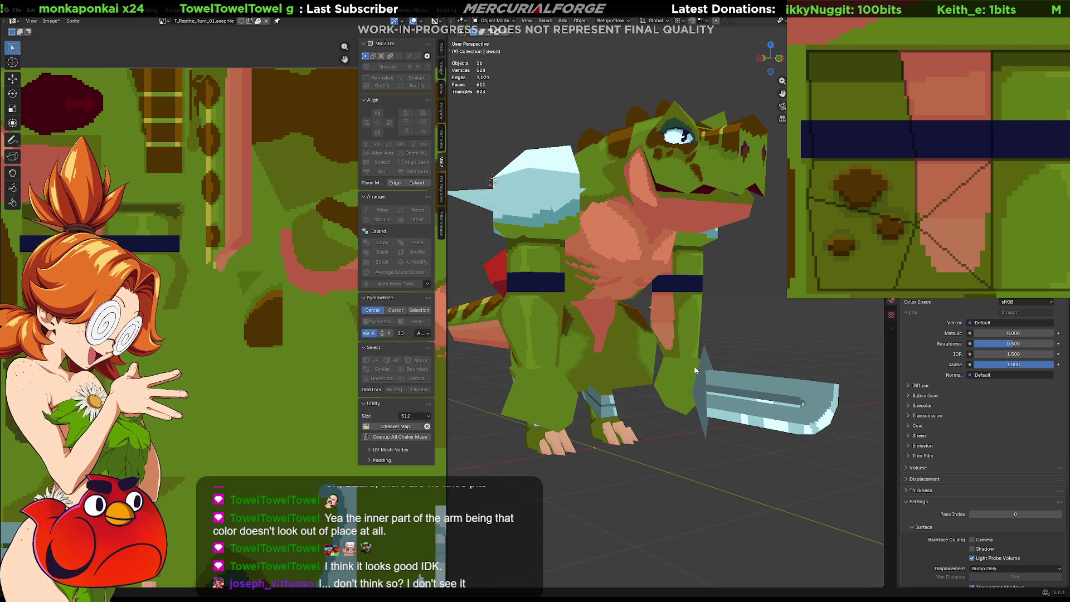
# Shift the texture view slightly right while the sword's UVs are shown
pyautogui.moveTo(995, 204); pyautogui.dragTo(1018, 215, button='middle')
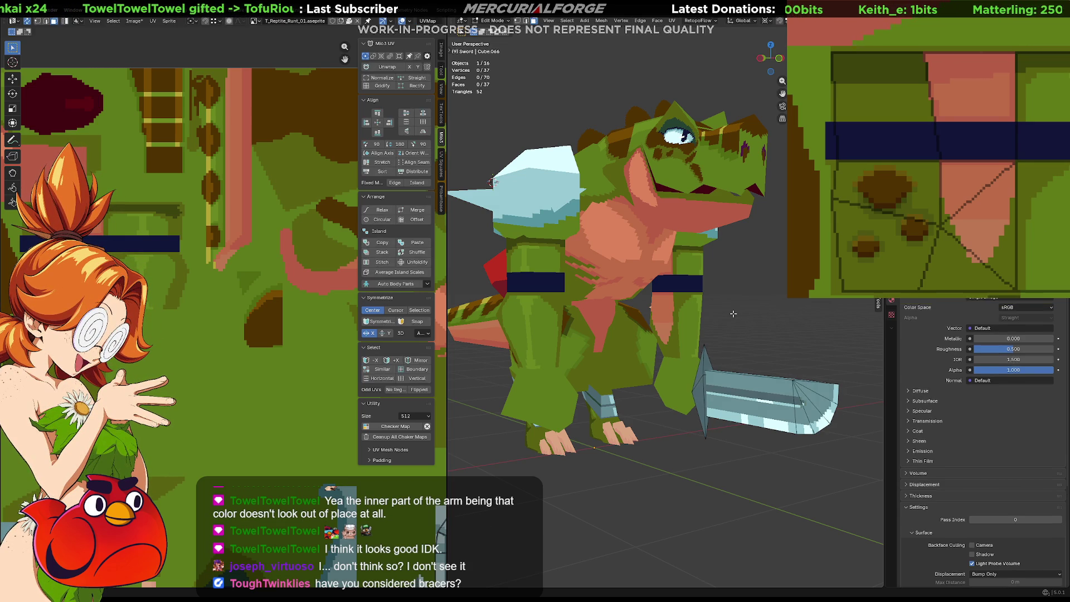
# Select the Arms object, enter Edit Mode to show its UVs, and paint trial lettering on the upper arm
pyautogui.click(692, 317)
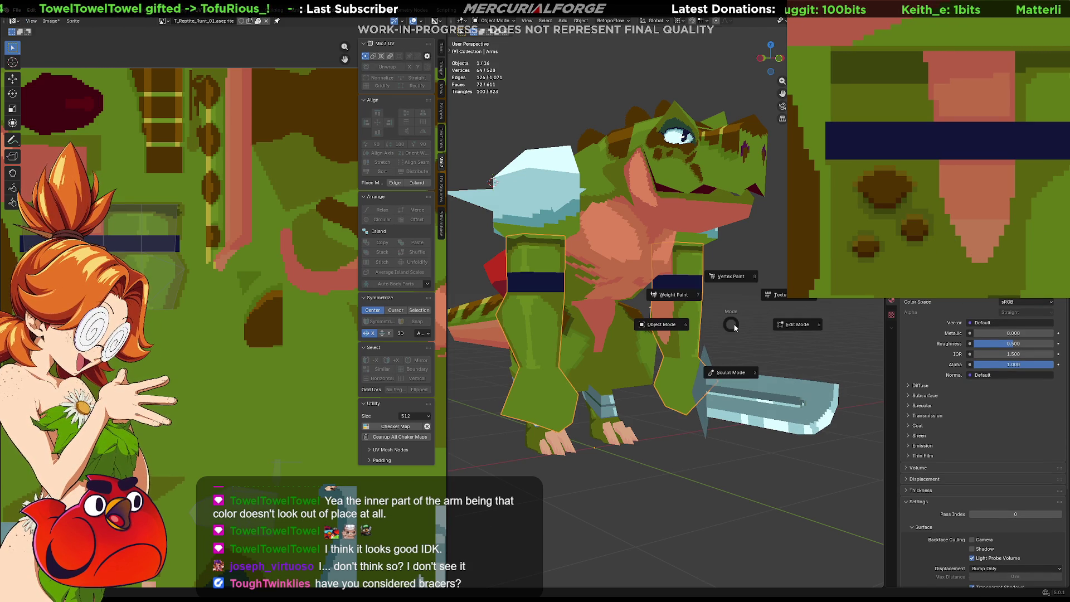
pyautogui.press('Tab')
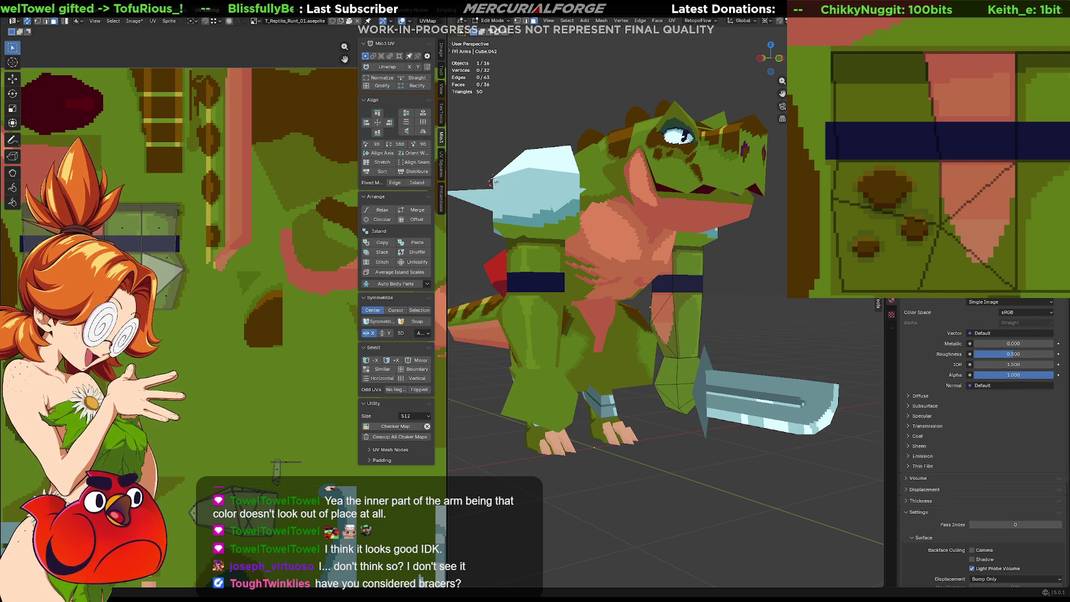
pyautogui.moveTo(1023, 219)
pyautogui.mouseDown(button='middle')
pyautogui.moveTo(981, 159)
pyautogui.moveTo(898, 187)
pyautogui.mouseUp(button='middle')
pyautogui.scroll(2, 898, 187)
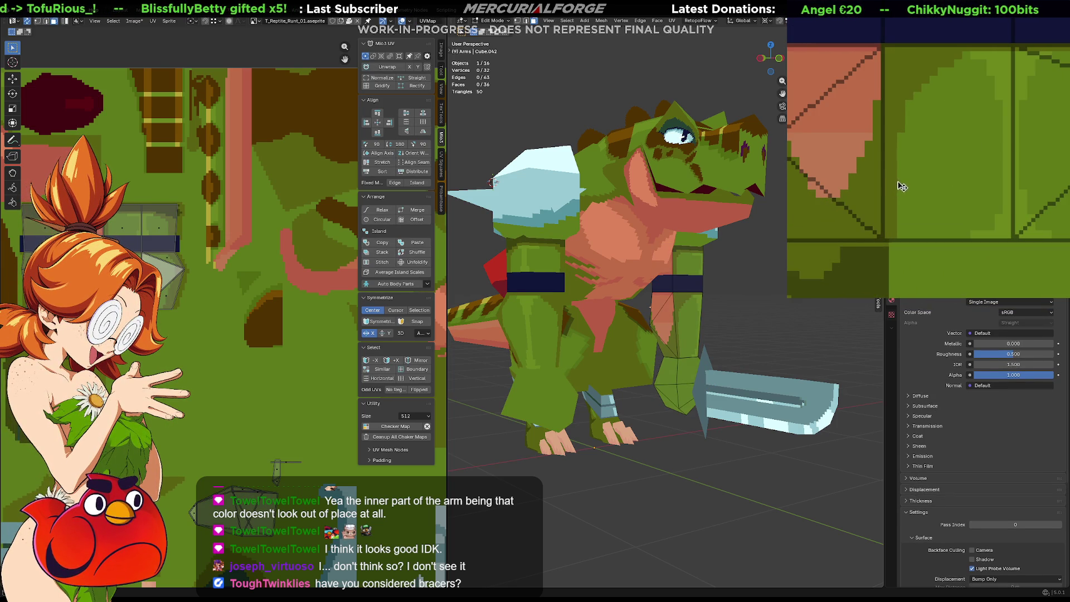
pyautogui.scroll(-1, 904, 185)
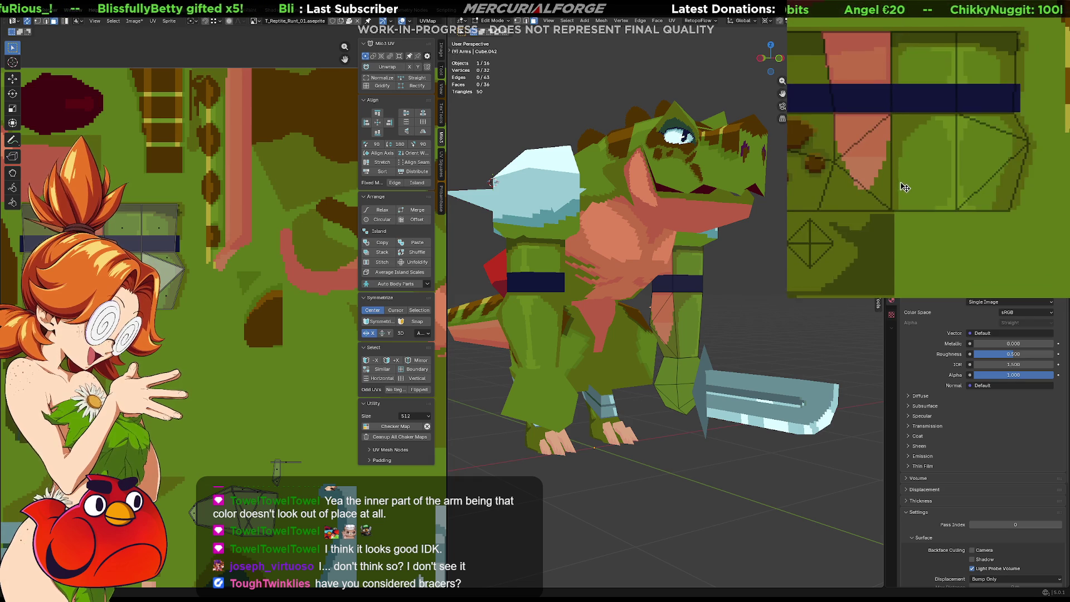
pyautogui.scroll(-1, 905, 186)
pyautogui.scroll(-1, 908, 188)
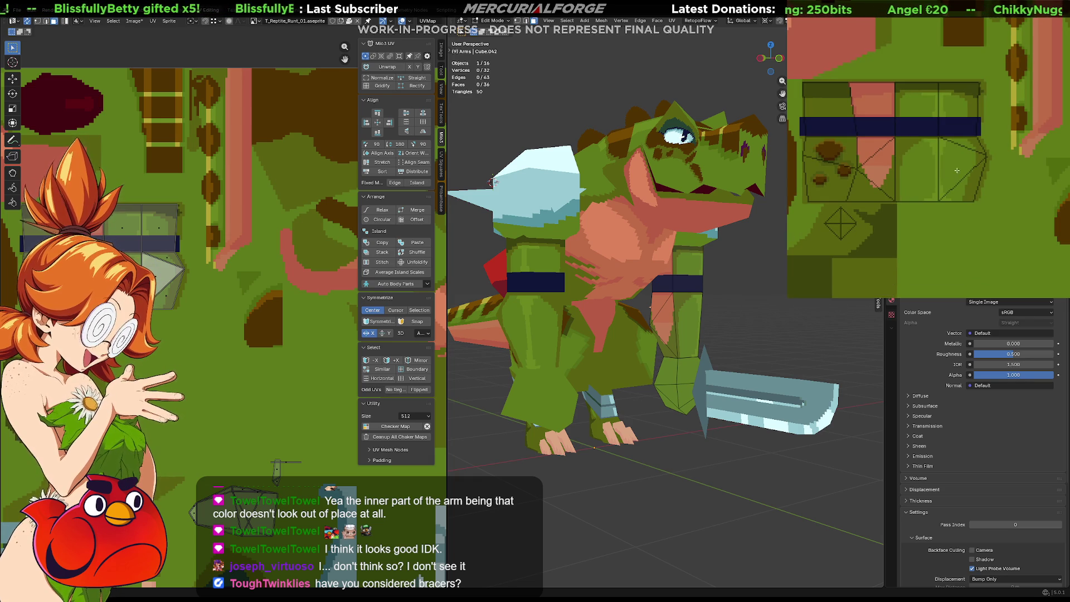
pyautogui.moveTo(953, 172); pyautogui.dragTo(1000, 178, button='middle')
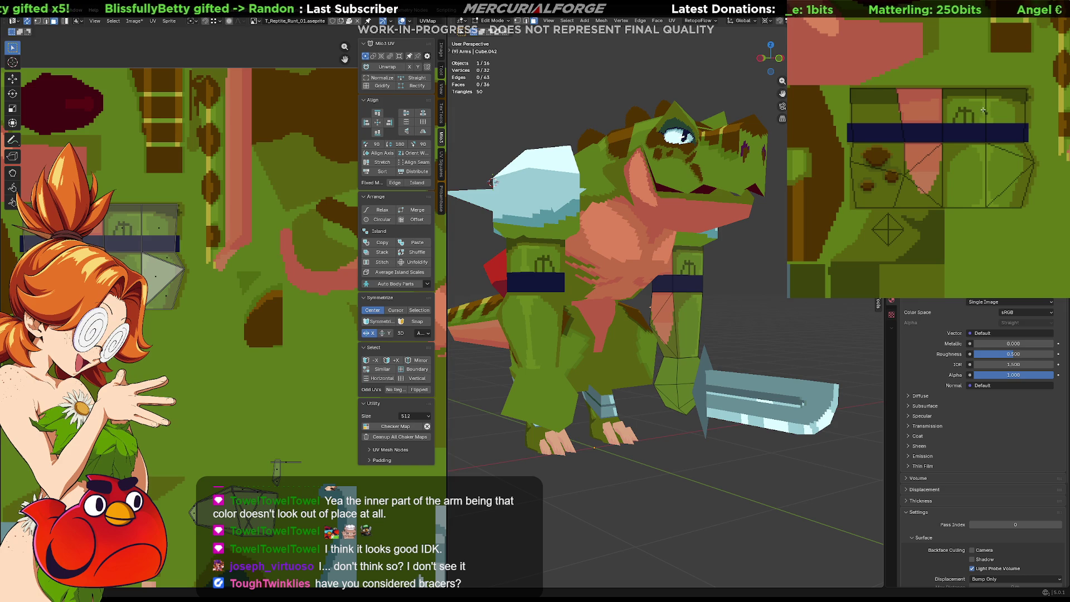
pyautogui.moveTo(990, 118); pyautogui.dragTo(1008, 119)
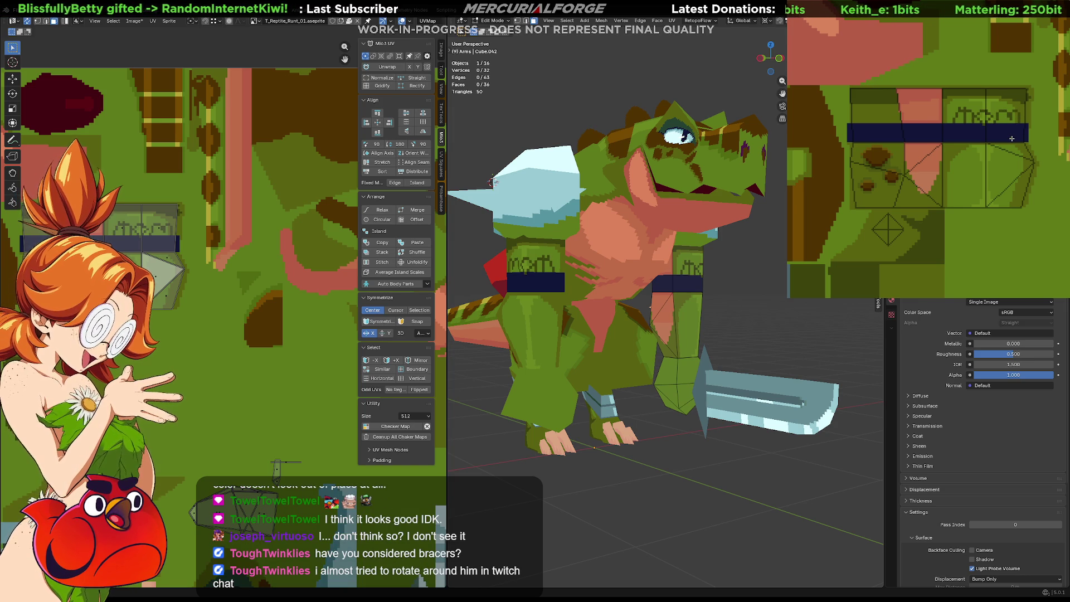
# Erase the trial lettering from the arm texture and select a strip of the arm UV area
pyautogui.moveTo(493, 182); pyautogui.dragTo(541, 312, button='middle')
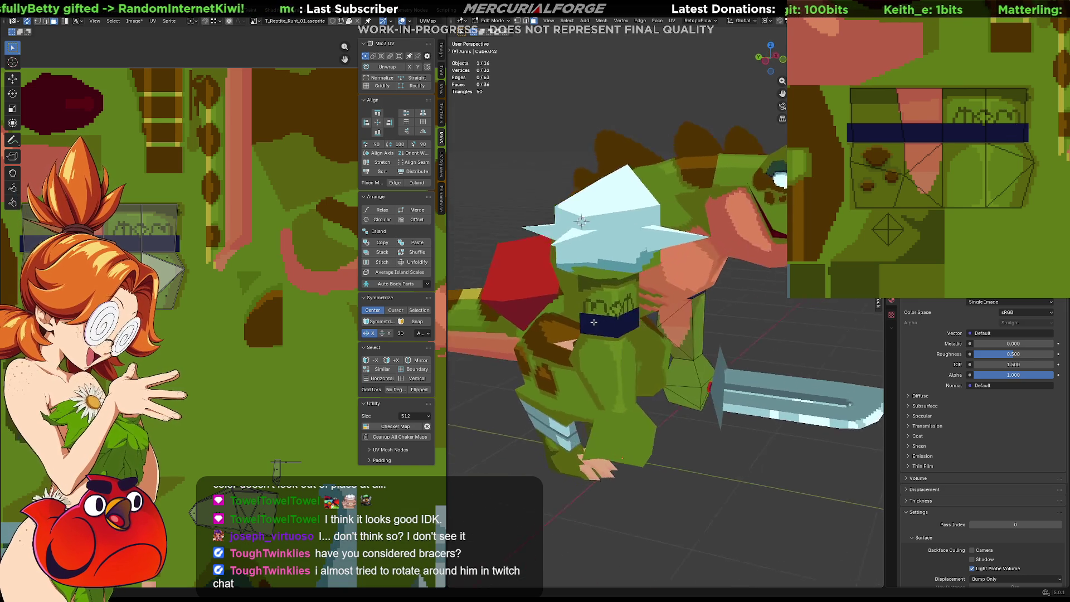
pyautogui.moveTo(463, 315); pyautogui.dragTo(576, 313, button='middle')
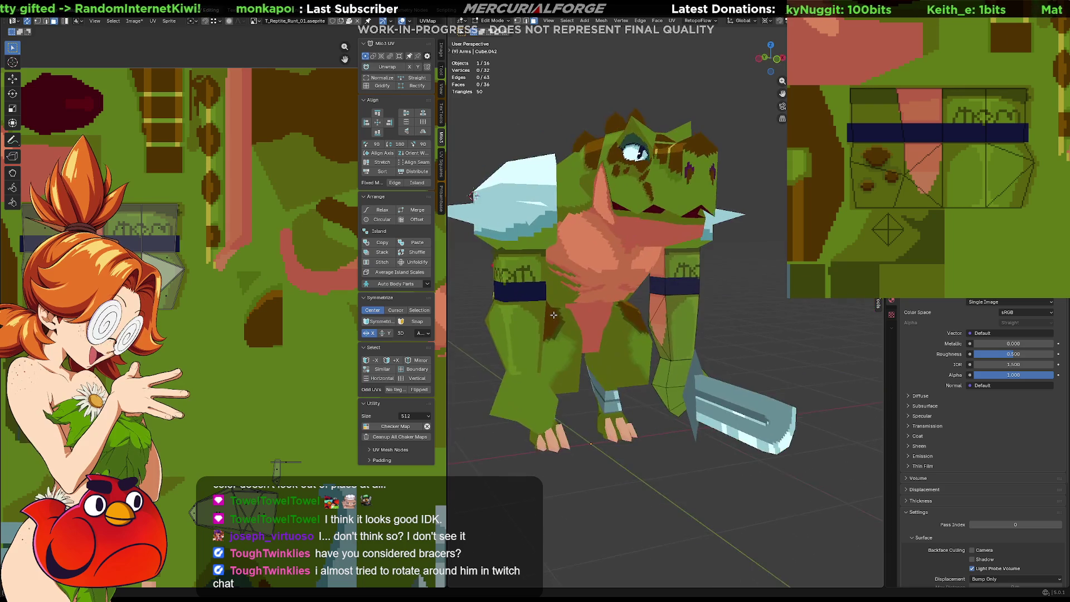
pyautogui.moveTo(1018, 116); pyautogui.dragTo(953, 116)
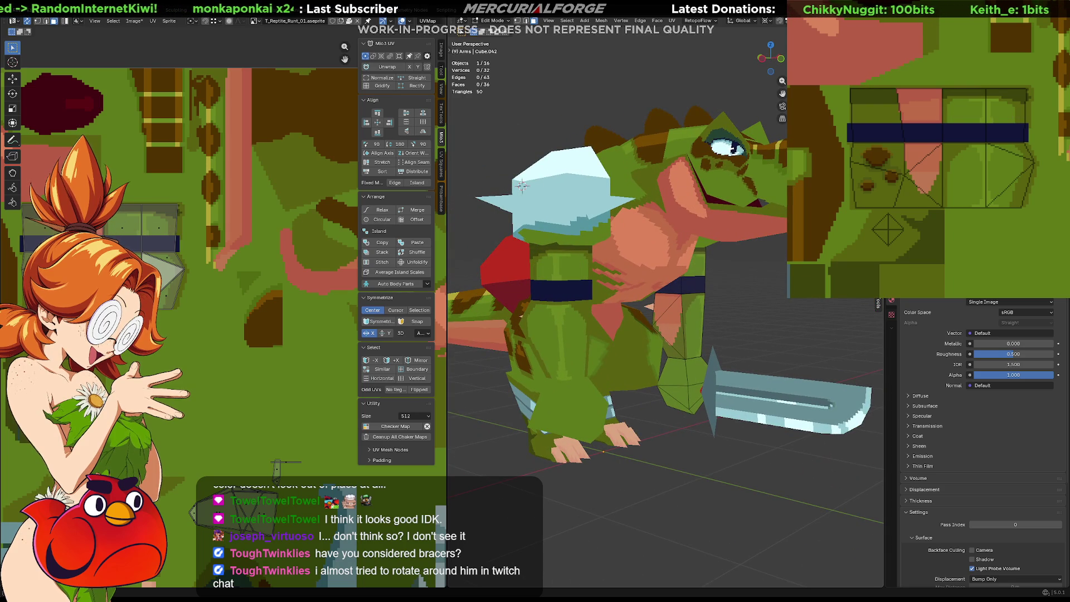
pyautogui.moveTo(1004, 150)
pyautogui.mouseDown(button='middle')
pyautogui.moveTo(1021, 154)
pyautogui.moveTo(1009, 174)
pyautogui.mouseUp(button='middle')
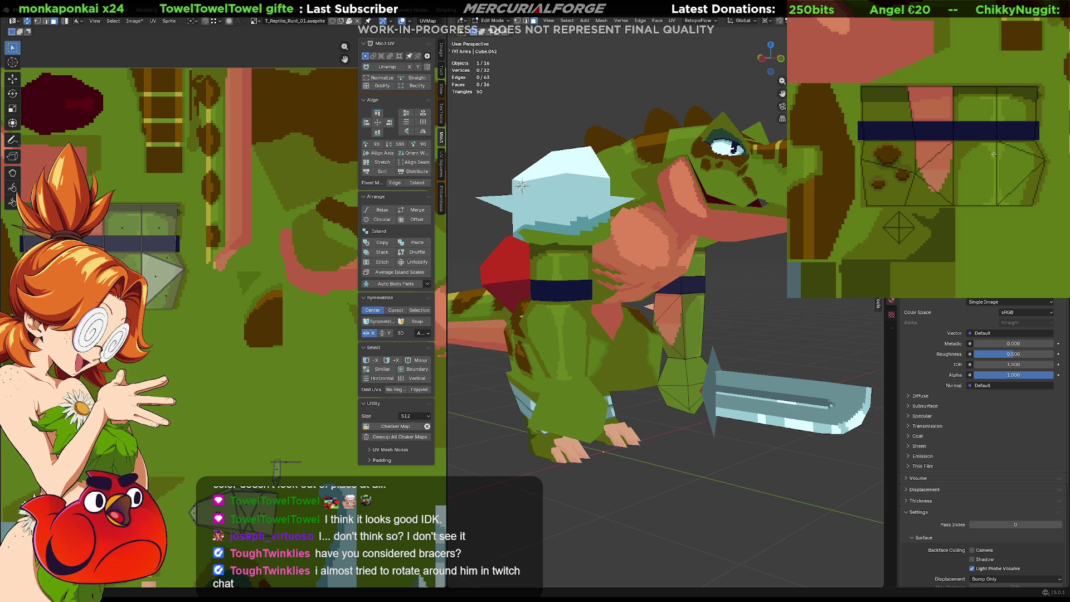
pyautogui.moveTo(1016, 241)
pyautogui.mouseDown()
pyautogui.moveTo(908, 203)
pyautogui.moveTo(969, 164)
pyautogui.mouseUp()
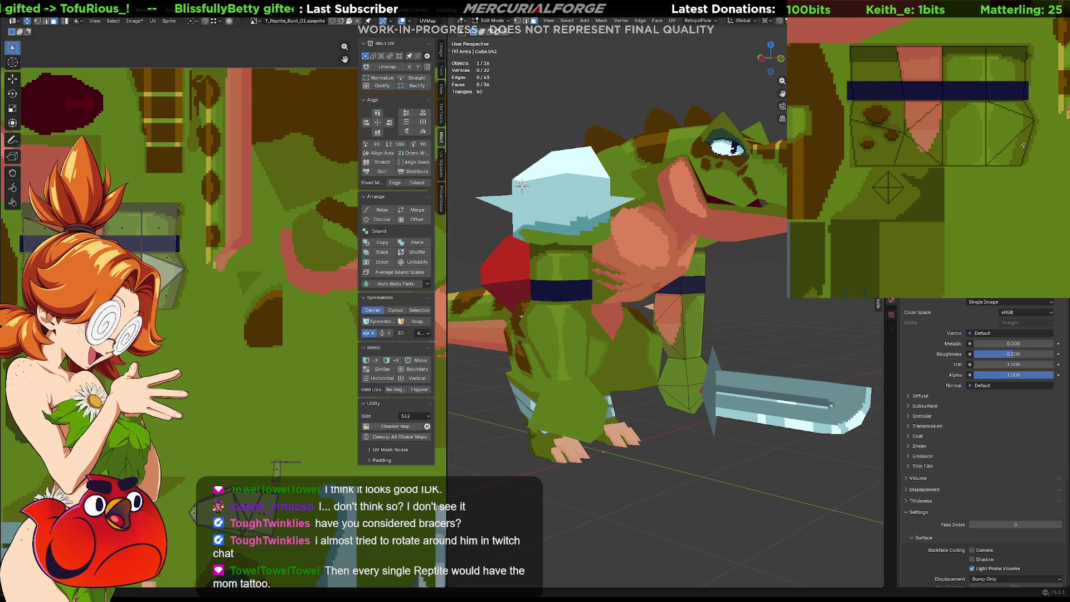
pyautogui.moveTo(1031, 143); pyautogui.dragTo(851, 152)
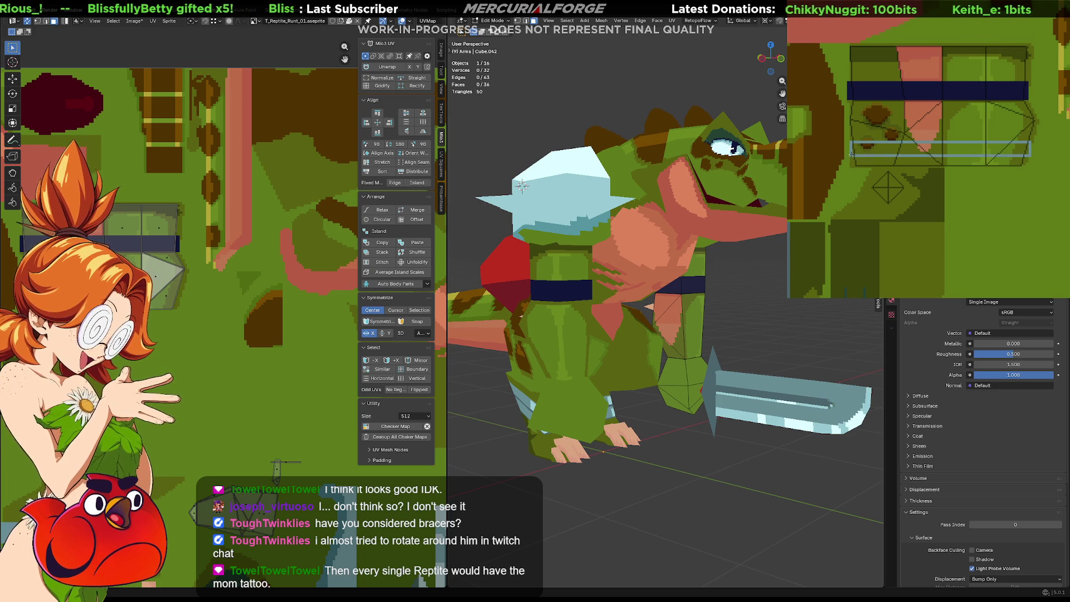
# Paint a dark blue band across the lower-arm strip and select it
pyautogui.click(1025, 142)
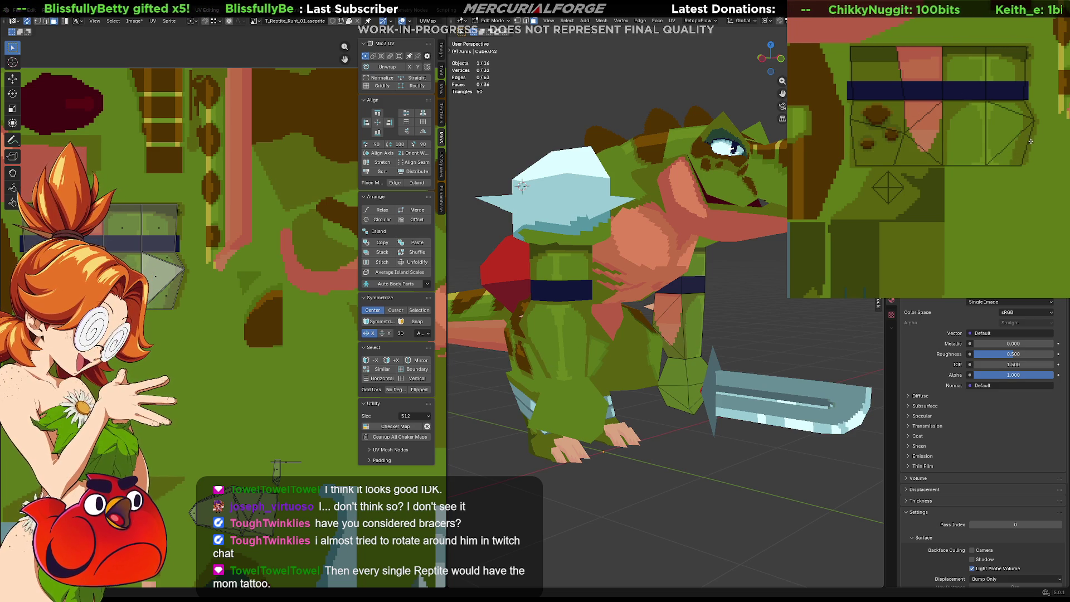
pyautogui.moveTo(1026, 142); pyautogui.dragTo(851, 151)
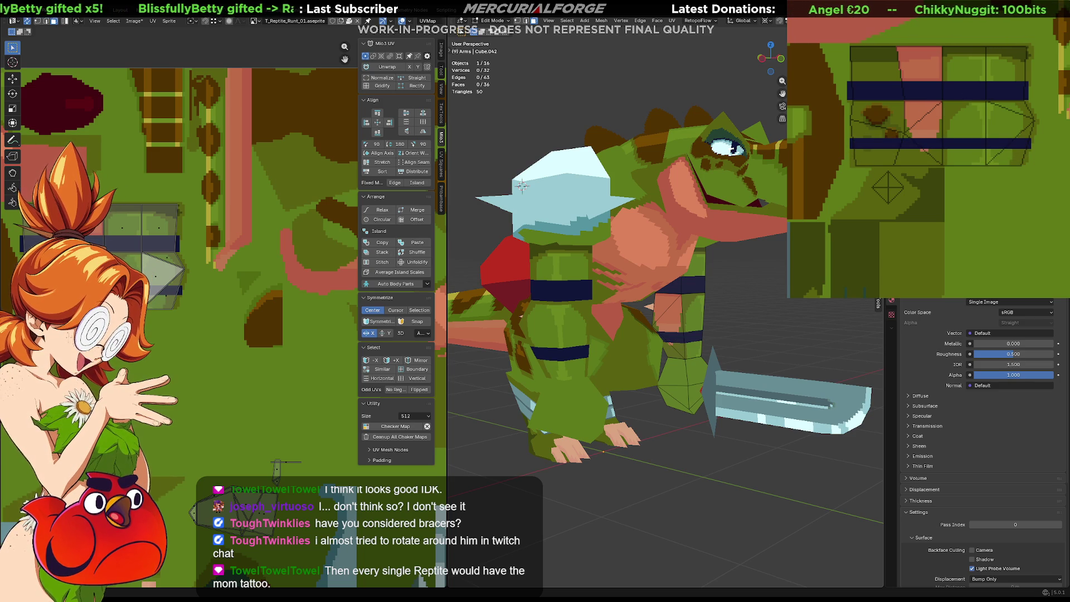
pyautogui.moveTo(847, 178)
pyautogui.mouseDown(button='middle')
pyautogui.moveTo(862, 233)
pyautogui.moveTo(903, 141)
pyautogui.mouseUp(button='middle')
pyautogui.moveTo(882, 133); pyautogui.dragTo(993, 149)
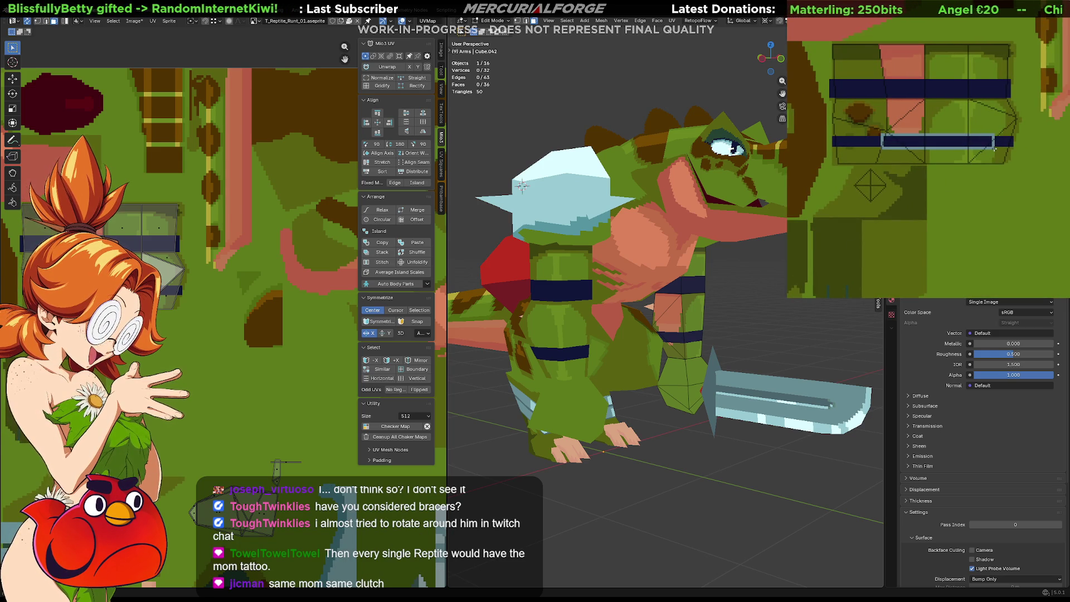
# Narrow the selected band and fill it with light blue
pyautogui.moveTo(522, 185)
pyautogui.mouseDown(button='middle')
pyautogui.moveTo(709, 336)
pyautogui.moveTo(604, 330)
pyautogui.moveTo(686, 321)
pyautogui.mouseUp(button='middle')
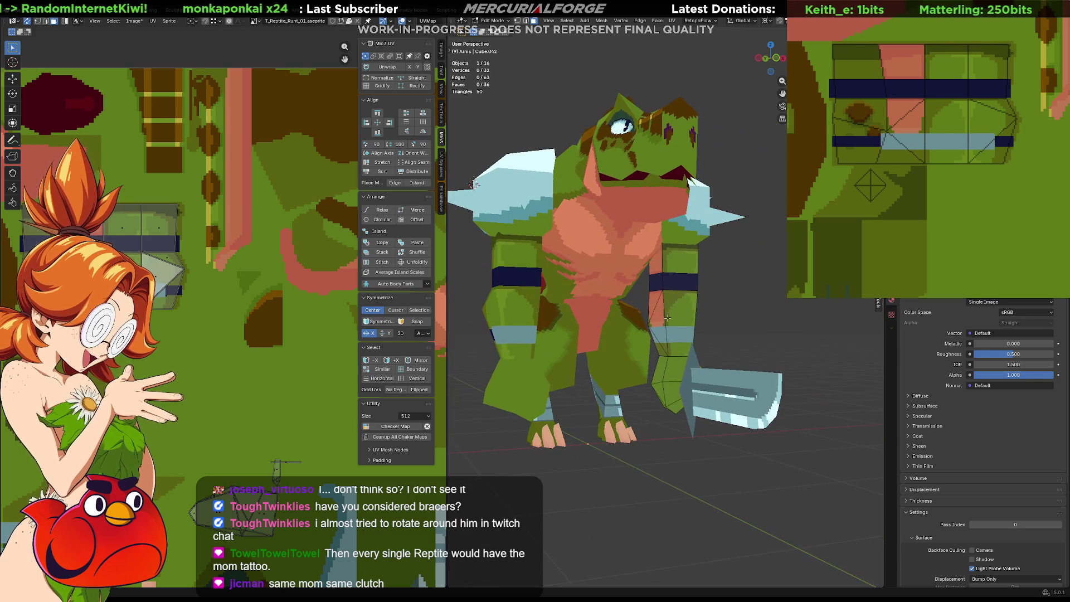
pyautogui.hotkey('ctrl', 'z')
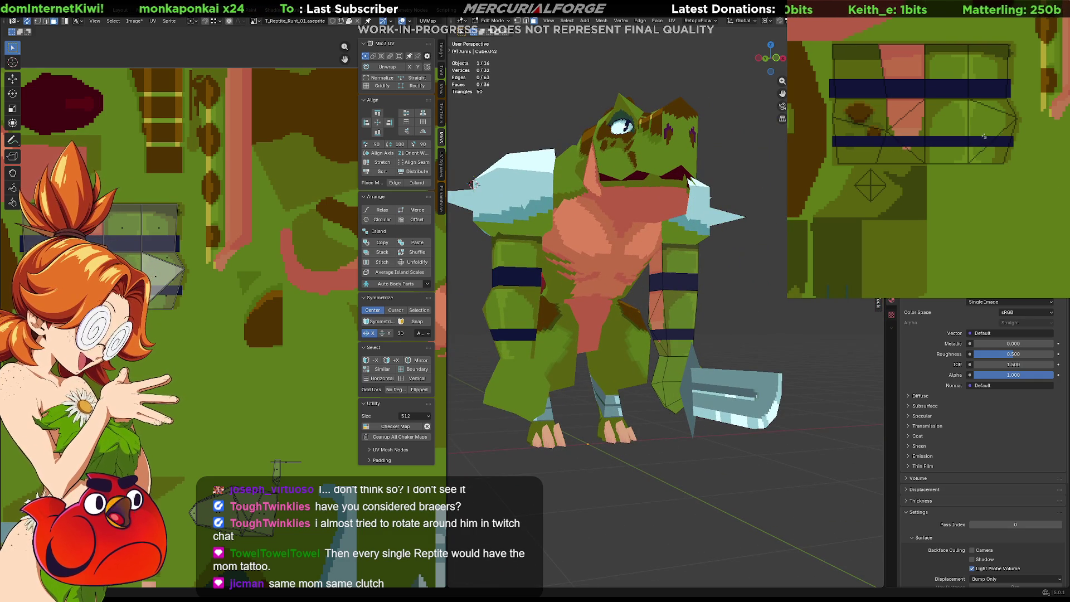
pyautogui.moveTo(882, 151); pyautogui.dragTo(894, 151)
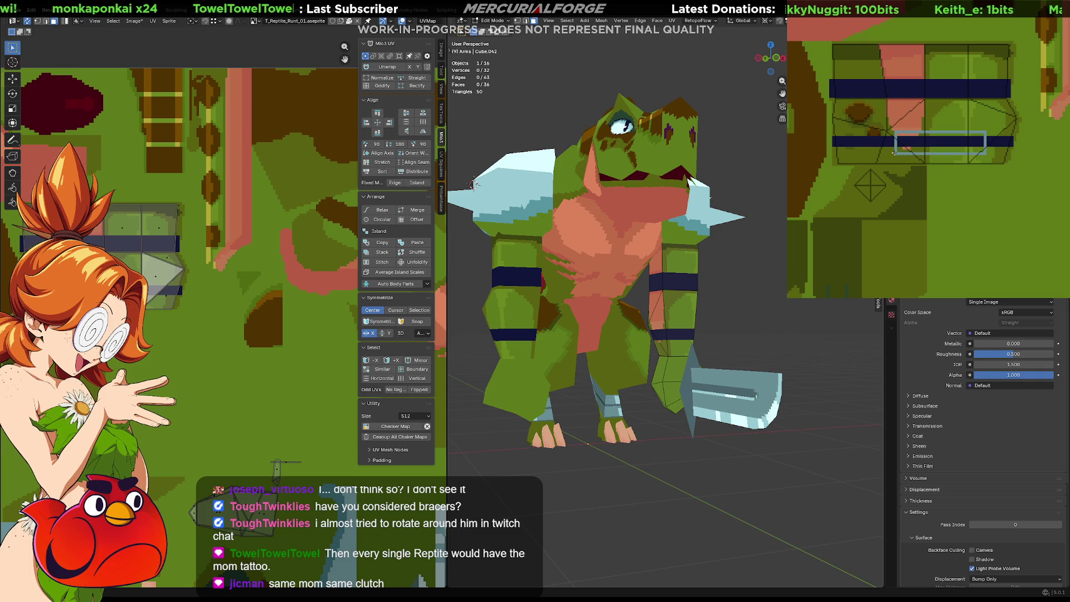
pyautogui.press('f')
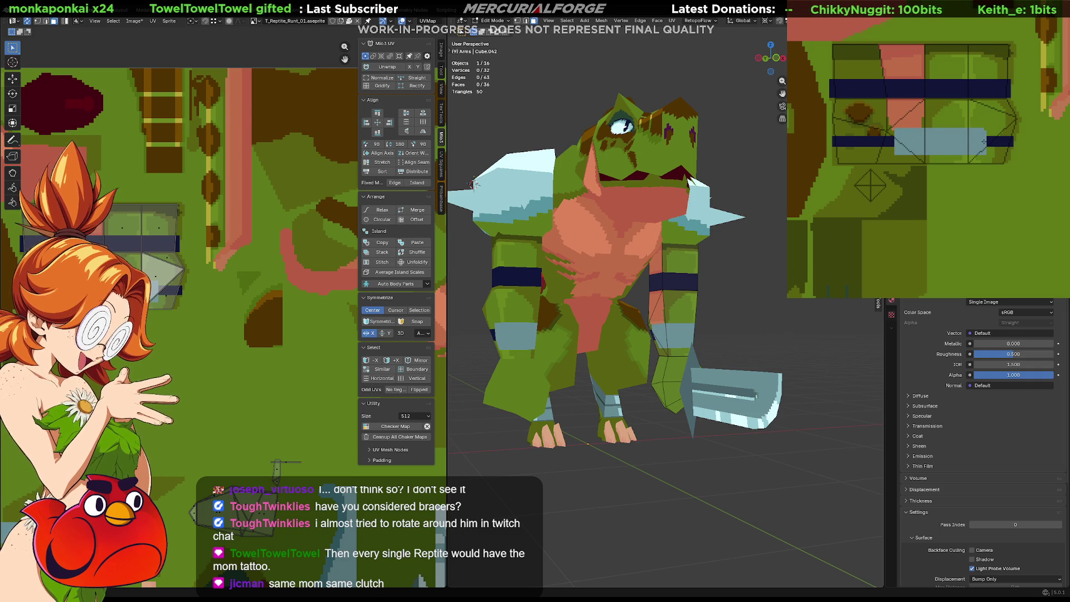
pyautogui.scroll(2, 984, 142)
# Draw a line along the light-blue band's top and paint a light-blue stroke into the band strip
pyautogui.moveTo(983, 141)
pyautogui.mouseDown(button='middle')
pyautogui.moveTo(1005, 122)
pyautogui.moveTo(999, 115)
pyautogui.mouseUp(button='middle')
pyautogui.scroll(-2, 915, 125)
pyautogui.scroll(-1, 915, 125)
pyautogui.moveTo(914, 125); pyautogui.dragTo(1006, 125)
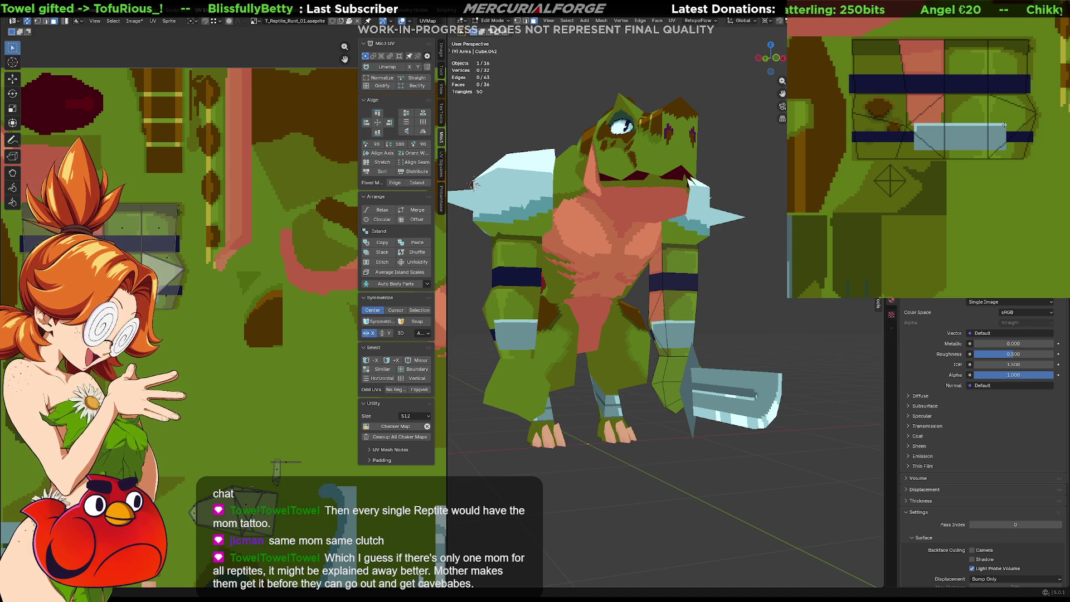
pyautogui.moveTo(931, 193); pyautogui.dragTo(920, 143, button='middle')
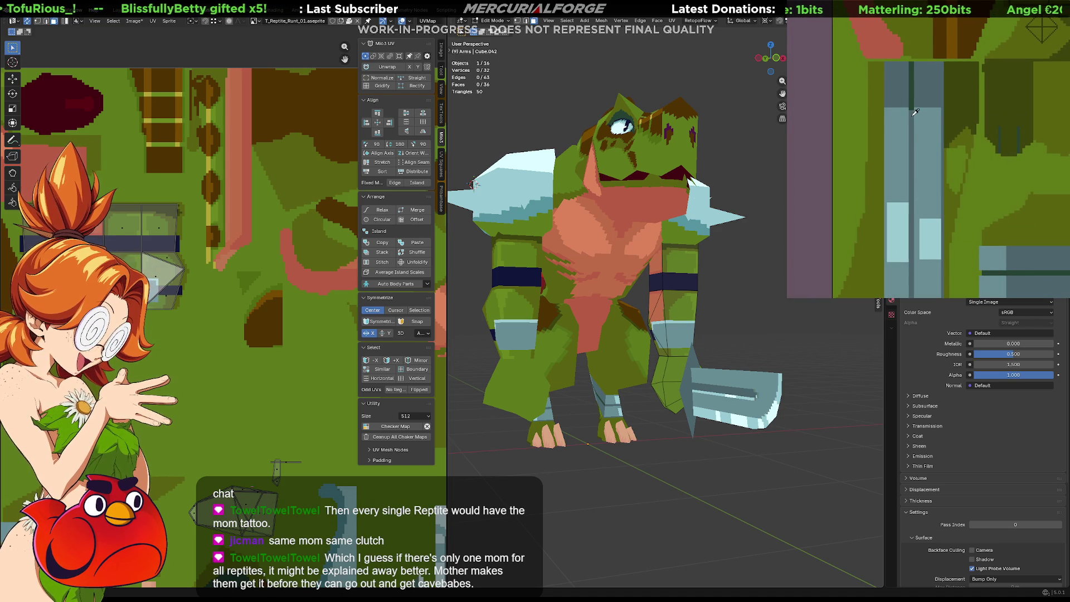
pyautogui.moveTo(911, 95); pyautogui.dragTo(817, 195, button='middle')
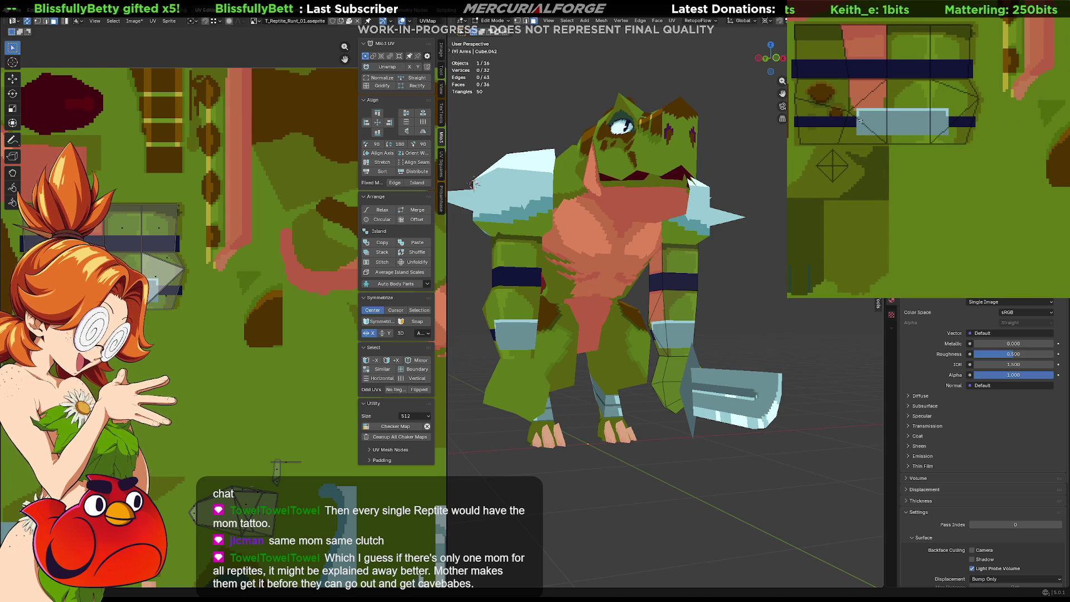
pyautogui.scroll(3, 890, 122)
pyautogui.moveTo(889, 122); pyautogui.dragTo(1030, 69, button='middle')
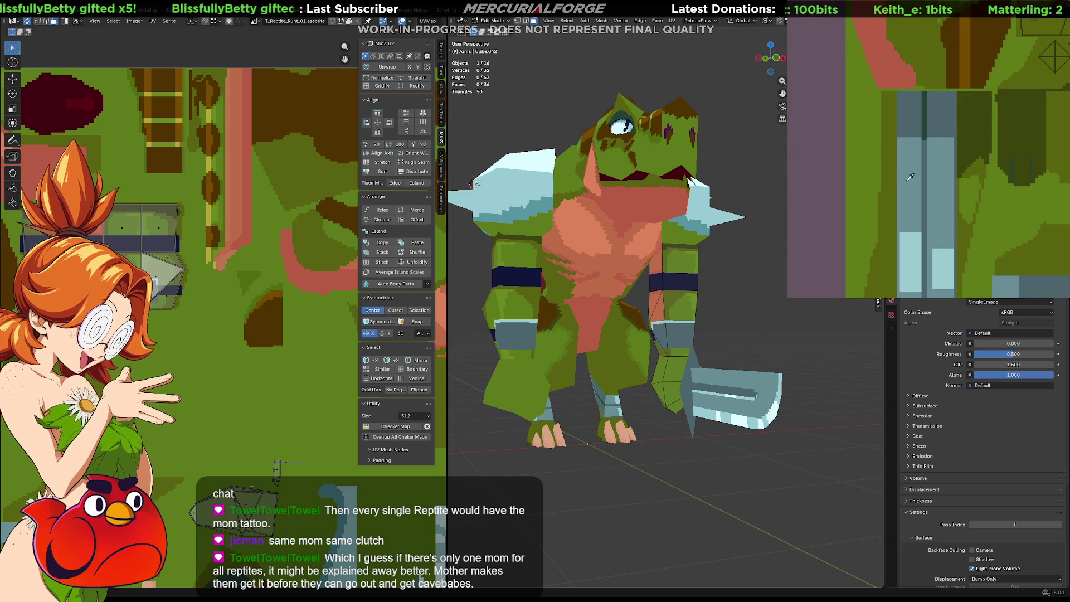
pyautogui.scroll(-2, 1030, 70)
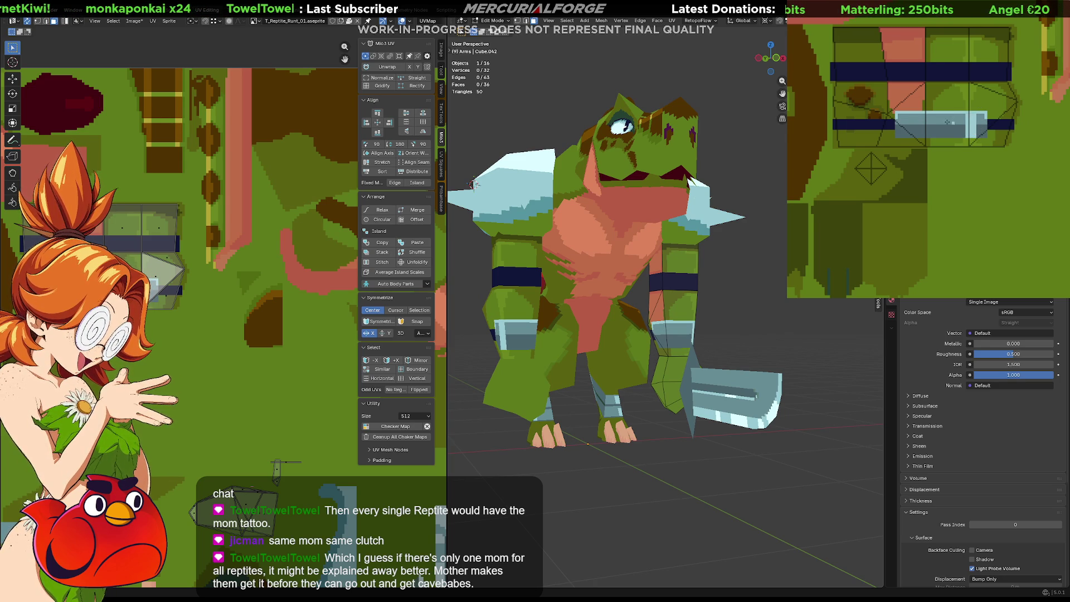
pyautogui.moveTo(921, 114); pyautogui.dragTo(927, 135)
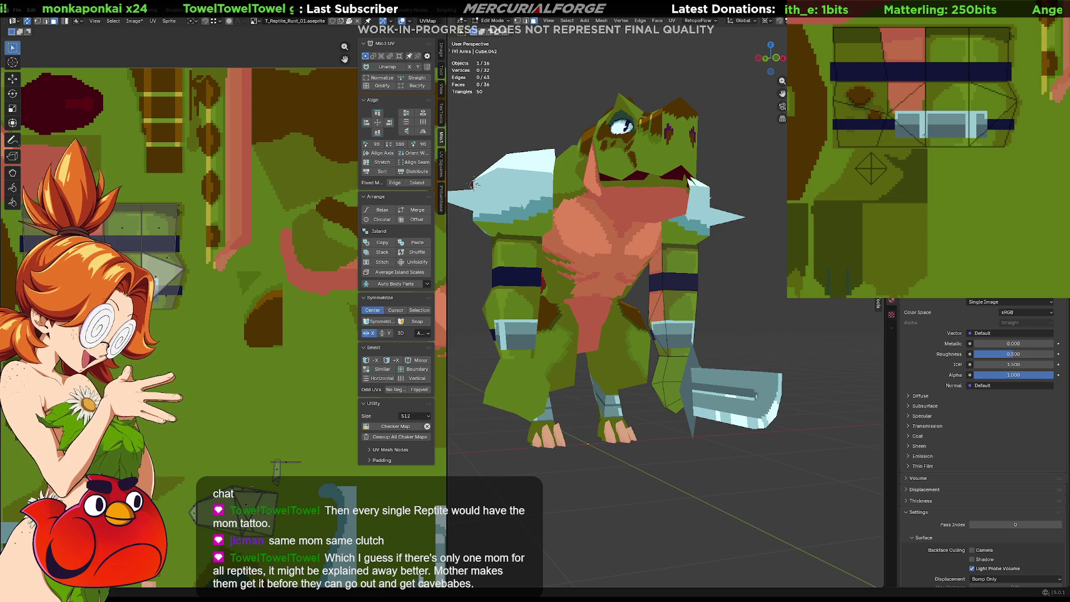
# Orbit the reptile left, right and front to inspect the light-blue wrist cuffs
pyautogui.moveTo(472, 185); pyautogui.dragTo(717, 308, button='middle')
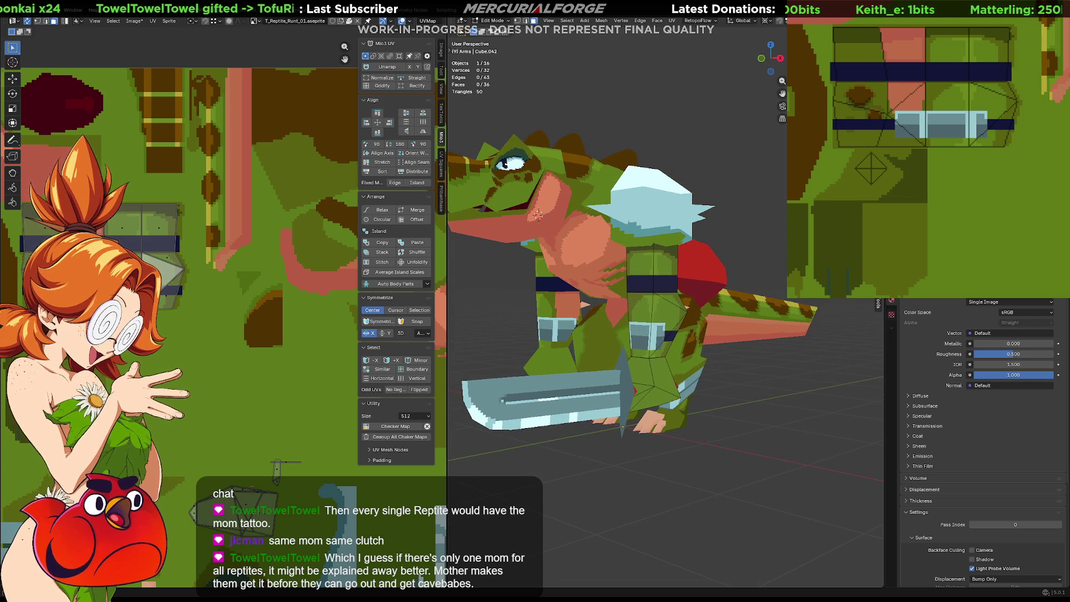
pyautogui.moveTo(915, 176)
pyautogui.mouseDown(button='middle')
pyautogui.moveTo(950, 143)
pyautogui.moveTo(896, 38)
pyautogui.mouseUp(button='middle')
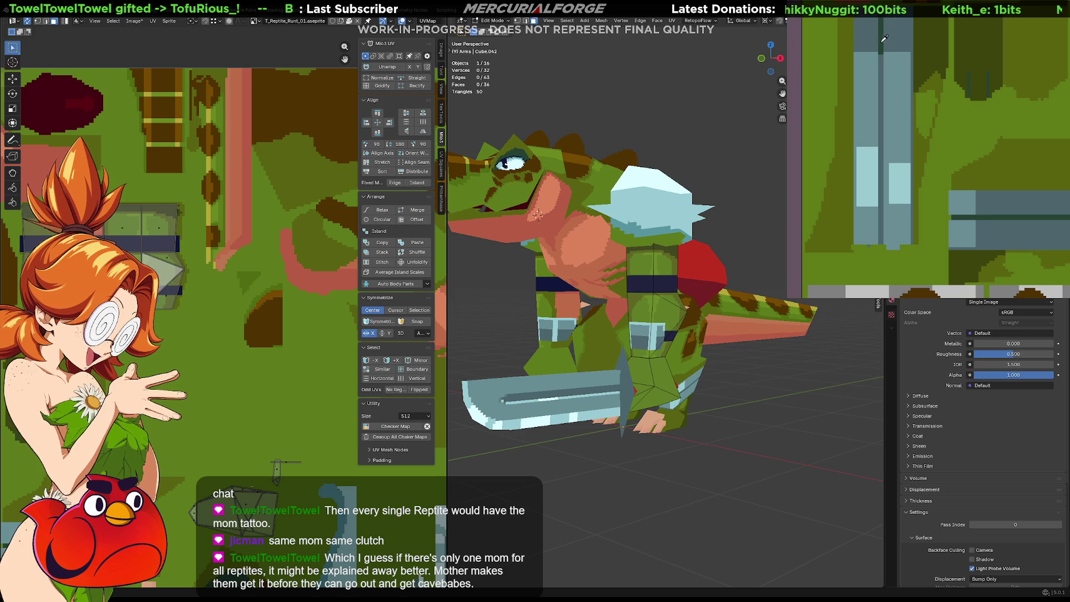
pyautogui.moveTo(1009, 150); pyautogui.dragTo(890, 198, button='middle')
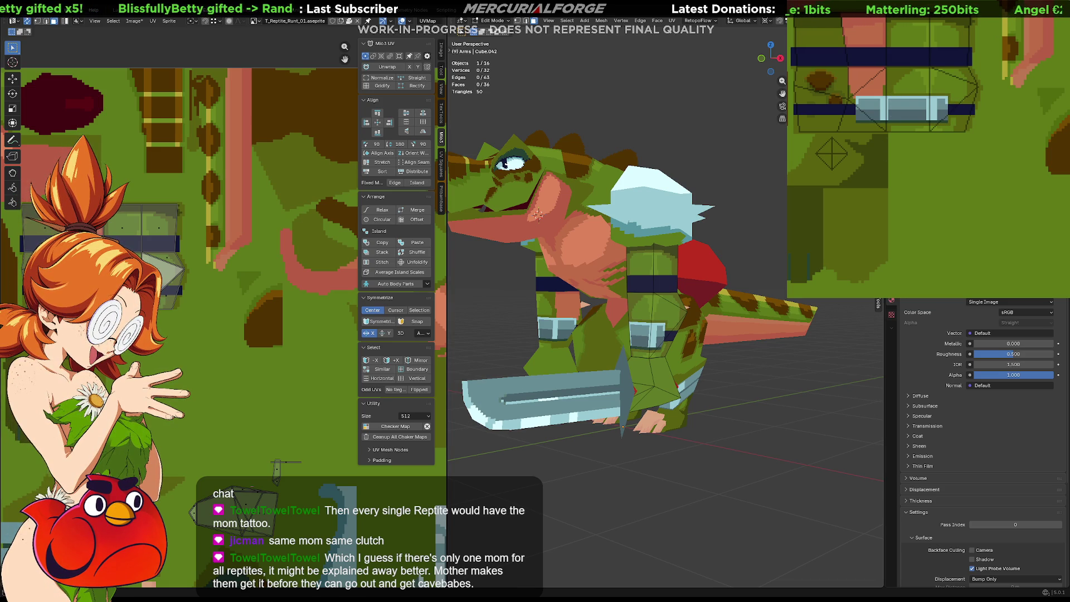
pyautogui.scroll(-3, 807, 365)
pyautogui.moveTo(635, 365)
pyautogui.mouseDown(button='middle')
pyautogui.moveTo(806, 366)
pyautogui.moveTo(713, 262)
pyautogui.mouseUp(button='middle')
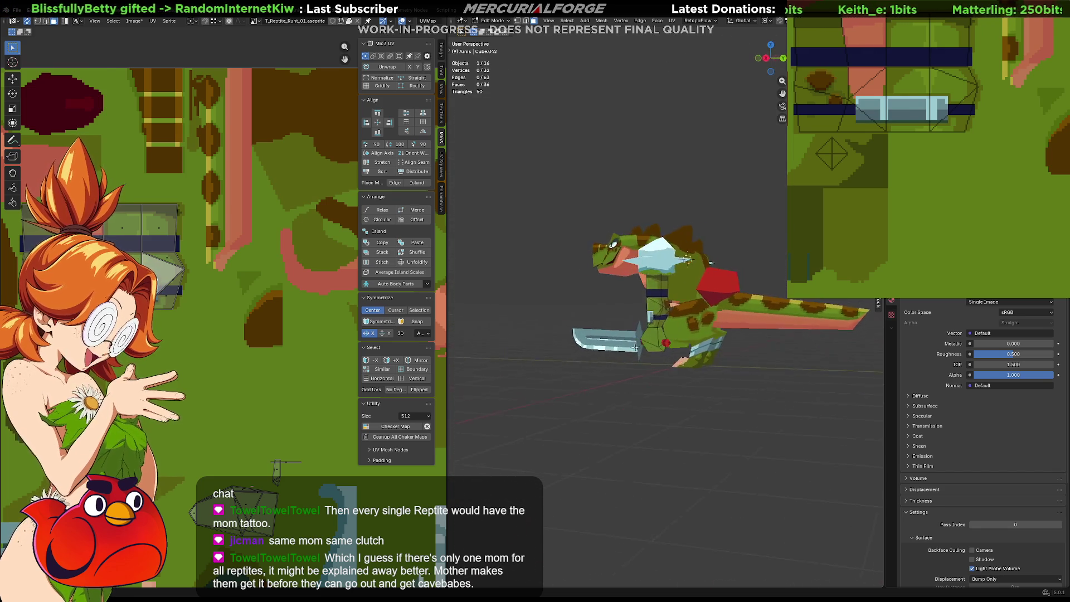
pyautogui.scroll(3, 690, 259)
pyautogui.moveTo(691, 259)
pyautogui.mouseDown(button='middle')
pyautogui.moveTo(750, 370)
pyautogui.moveTo(803, 360)
pyautogui.moveTo(734, 341)
pyautogui.moveTo(455, 339)
pyautogui.moveTo(707, 322)
pyautogui.moveTo(636, 301)
pyautogui.mouseUp(button='middle')
pyautogui.scroll(2, 749, 370)
pyautogui.scroll(-3, 727, 342)
pyautogui.scroll(2, 724, 341)
pyautogui.scroll(3, 707, 321)
pyautogui.scroll(4, 697, 318)
pyautogui.scroll(-2, 634, 299)
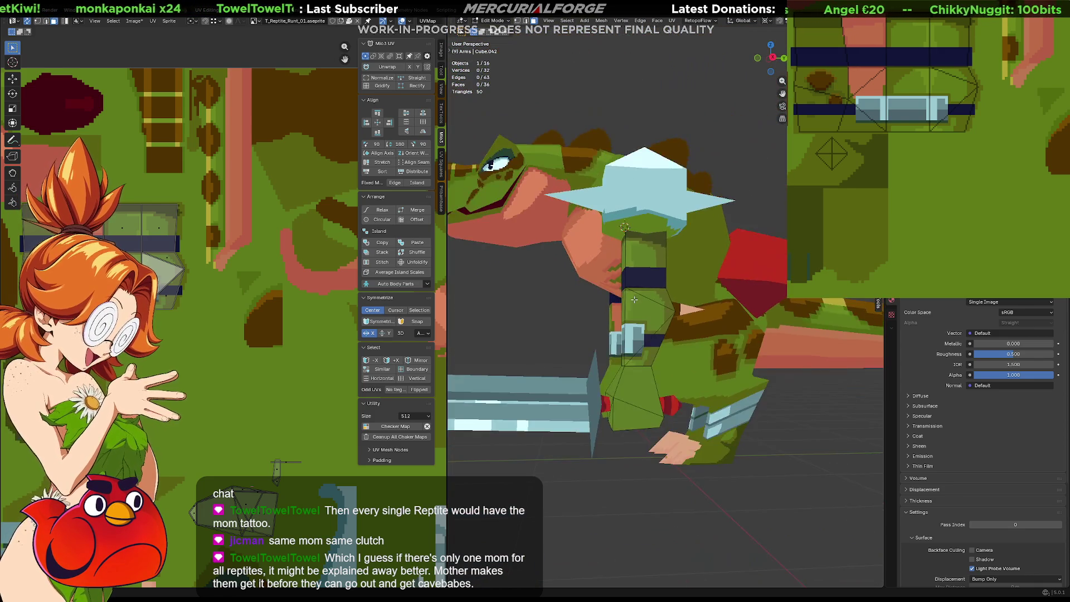
pyautogui.scroll(-2, 634, 300)
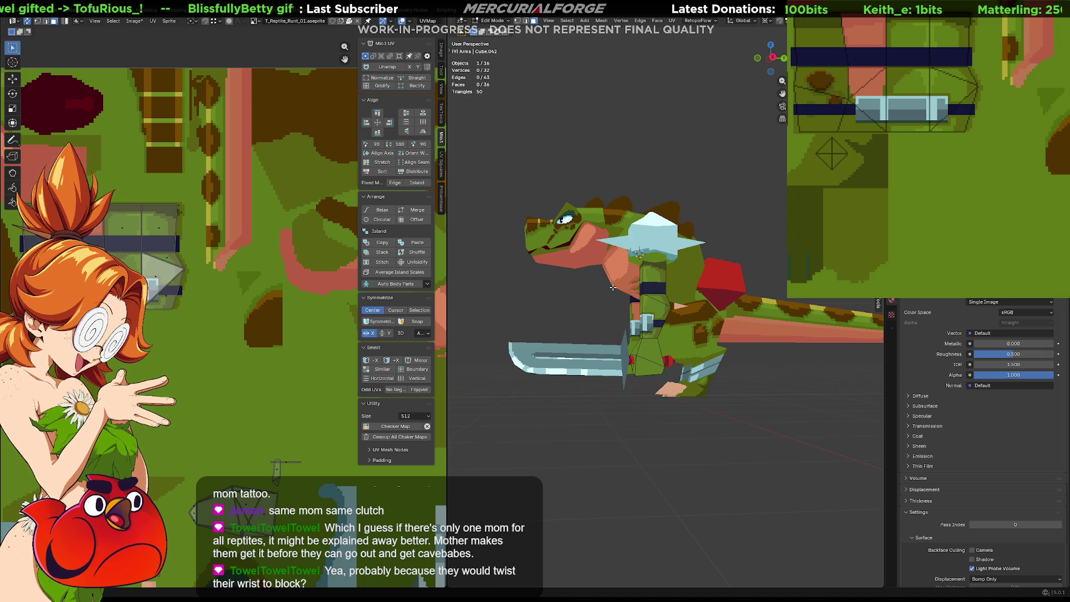
pyautogui.moveTo(613, 299)
pyautogui.mouseDown(button='middle')
pyautogui.moveTo(751, 309)
pyautogui.moveTo(660, 309)
pyautogui.mouseUp(button='middle')
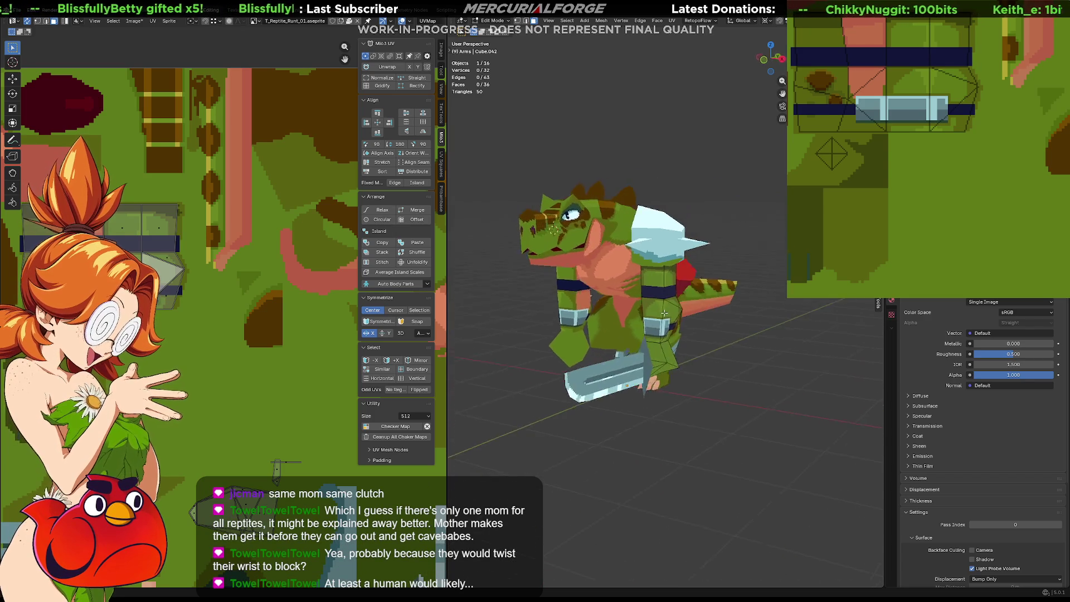
pyautogui.scroll(3, 660, 307)
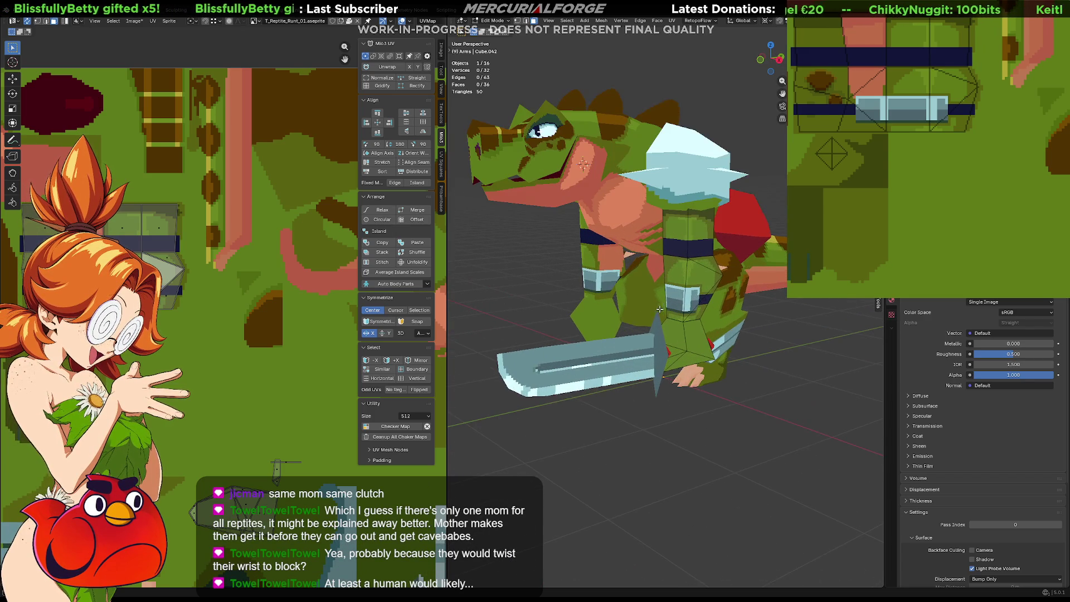
pyautogui.moveTo(660, 308)
pyautogui.mouseDown(button='middle')
pyautogui.moveTo(732, 304)
pyautogui.moveTo(696, 309)
pyautogui.mouseUp(button='middle')
pyautogui.scroll(2, 732, 304)
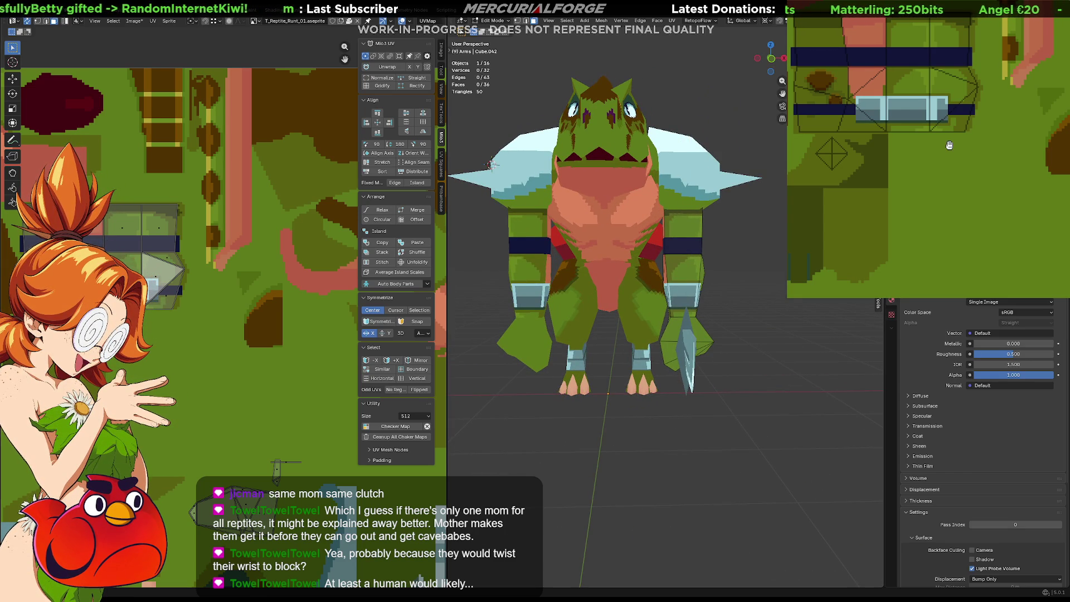
# Move the light-blue UV island slightly right with G and scale it narrower with S
pyautogui.moveTo(949, 146); pyautogui.dragTo(968, 181, button='middle')
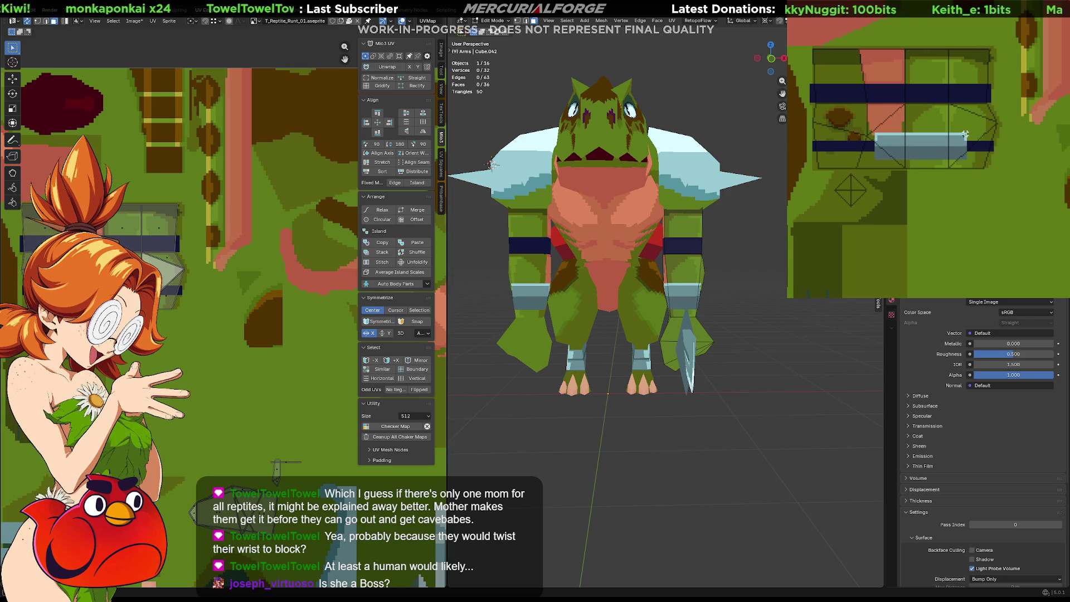
pyautogui.moveTo(968, 132); pyautogui.dragTo(875, 160)
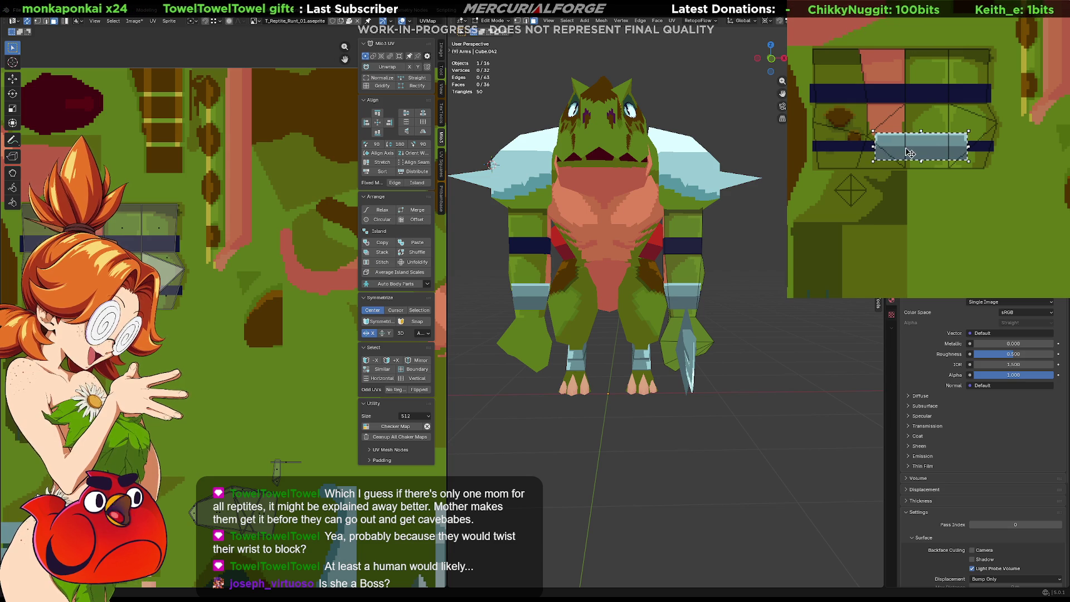
pyautogui.press('g')
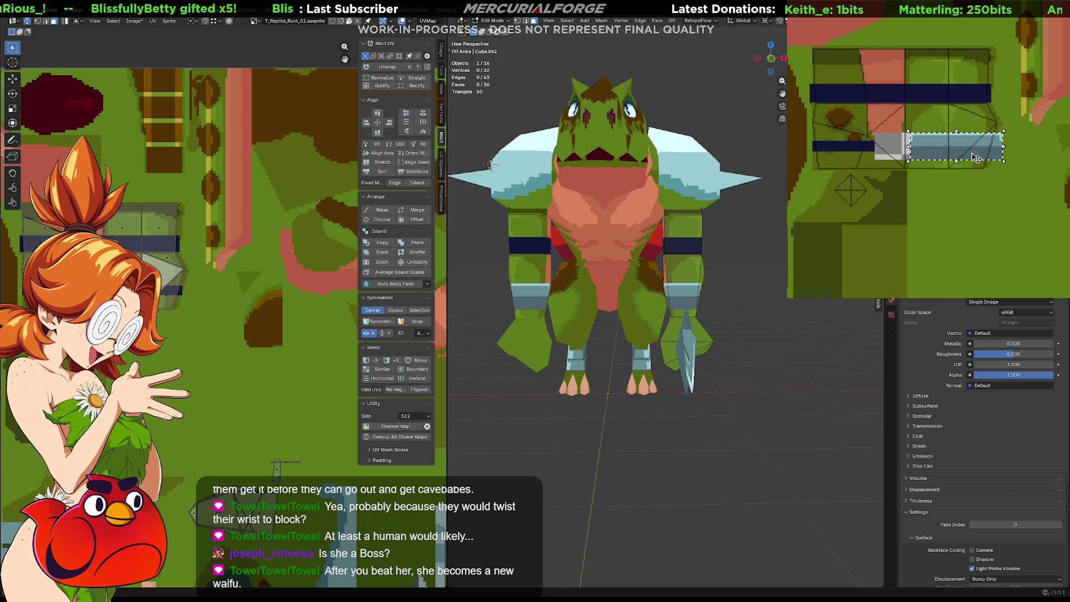
pyautogui.click(970, 155)
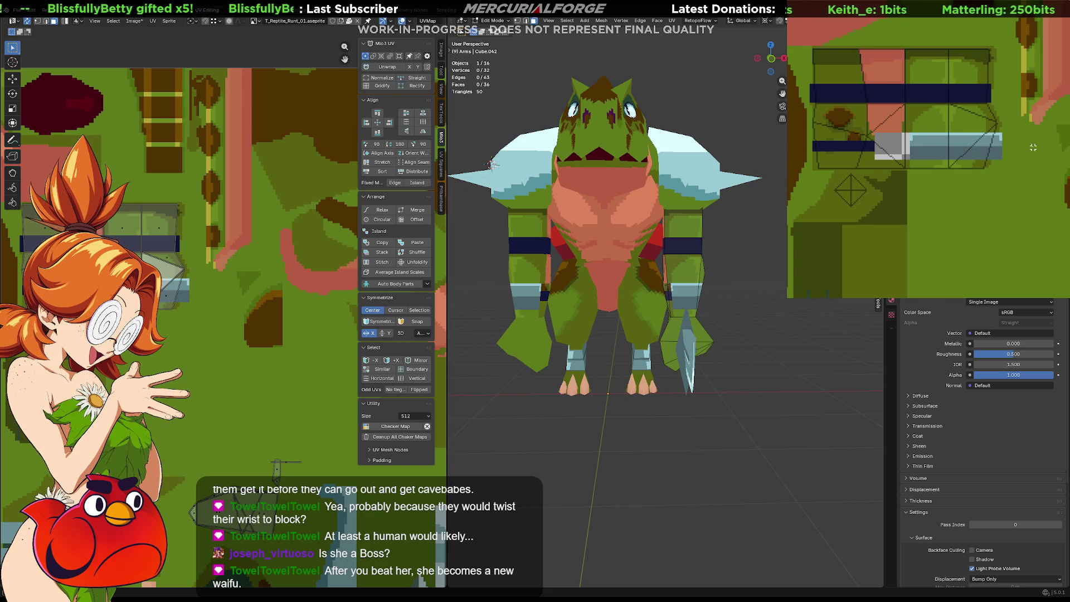
pyautogui.press('s')
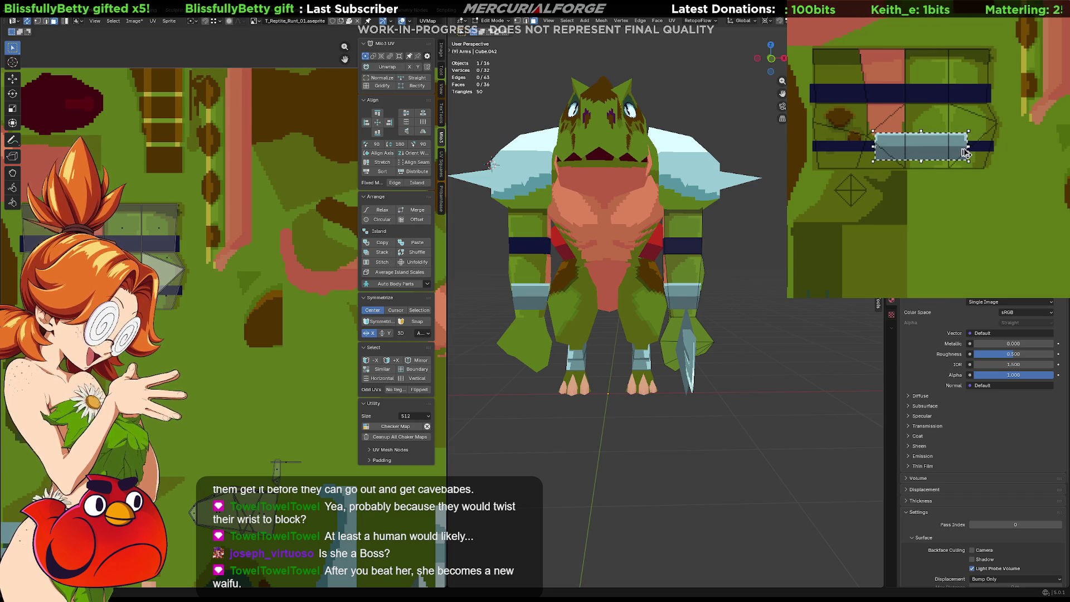
pyautogui.click(961, 153)
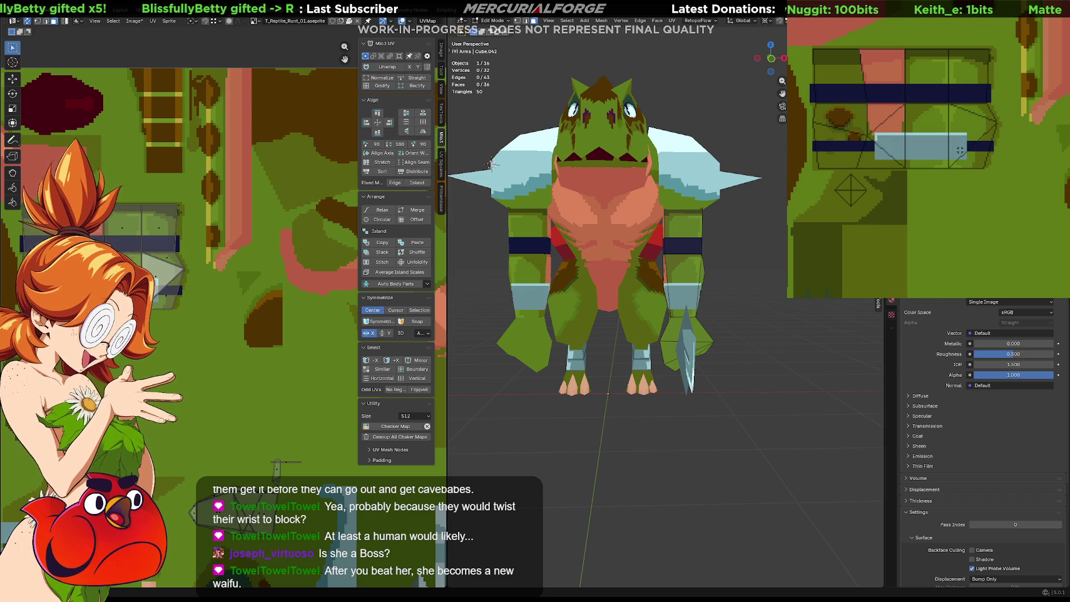
pyautogui.scroll(3, 960, 152)
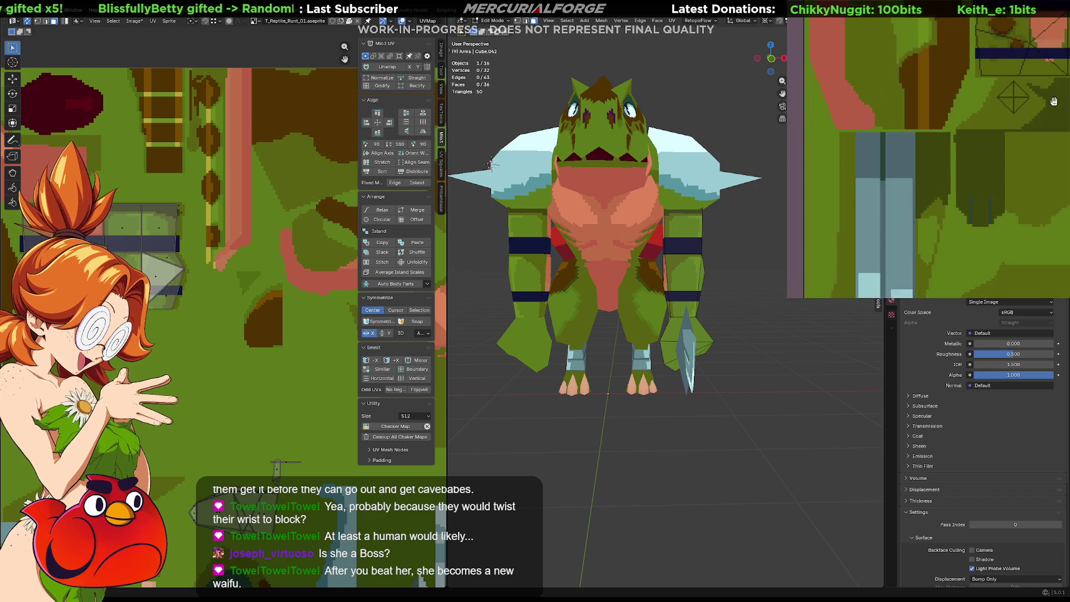
# Select the UVs beside the dark blue bar and view the model from the side
pyautogui.moveTo(959, 151)
pyautogui.mouseDown(button='middle')
pyautogui.moveTo(963, 137)
pyautogui.moveTo(951, 135)
pyautogui.mouseUp(button='middle')
pyautogui.scroll(-3, 964, 129)
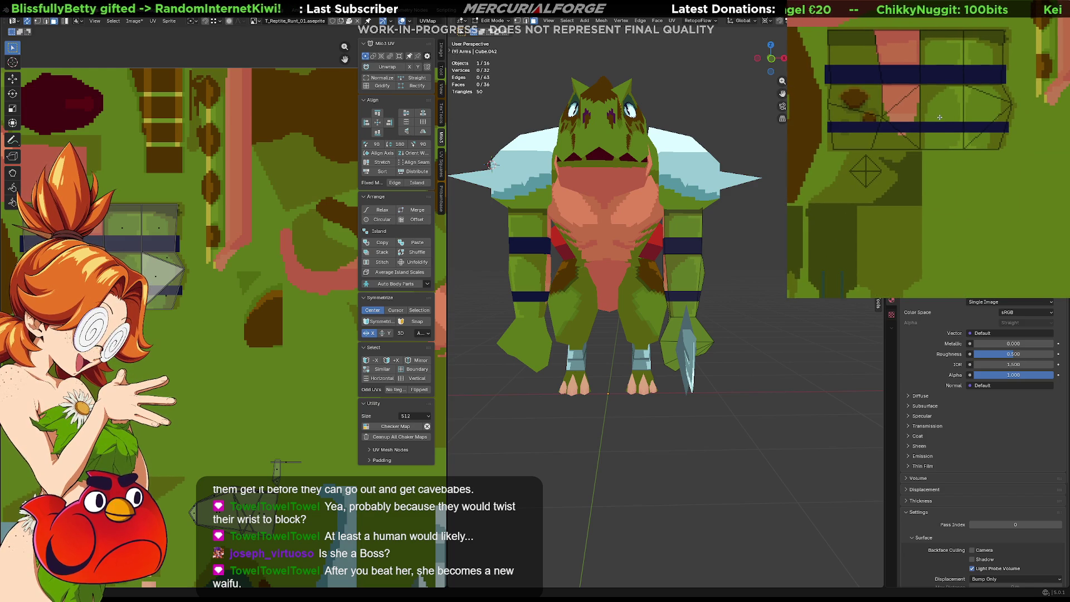
pyautogui.moveTo(939, 123); pyautogui.dragTo(1014, 138)
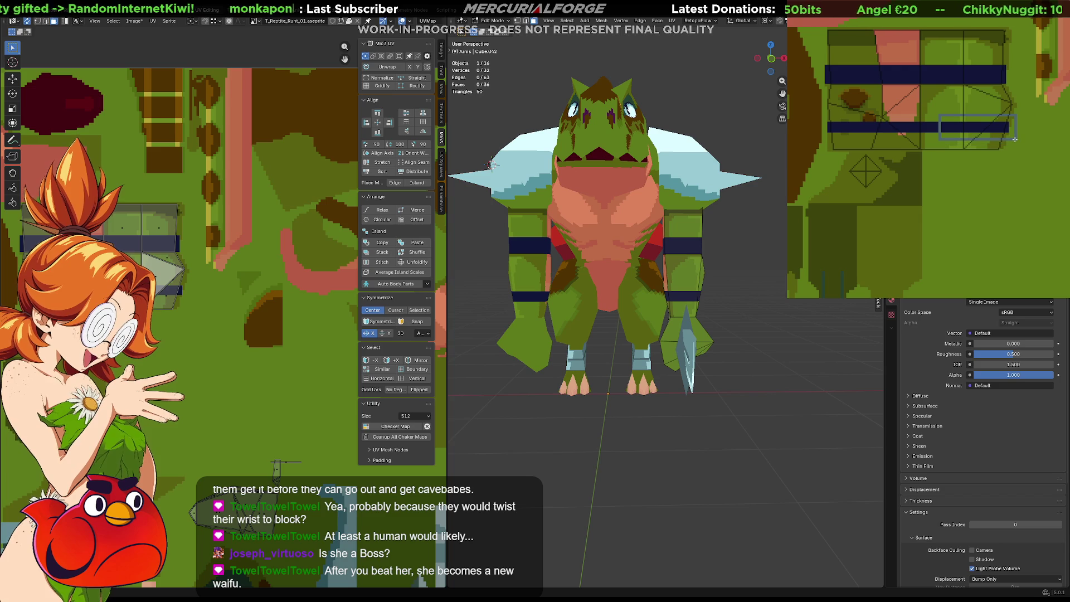
pyautogui.moveTo(1014, 139); pyautogui.dragTo(1014, 137)
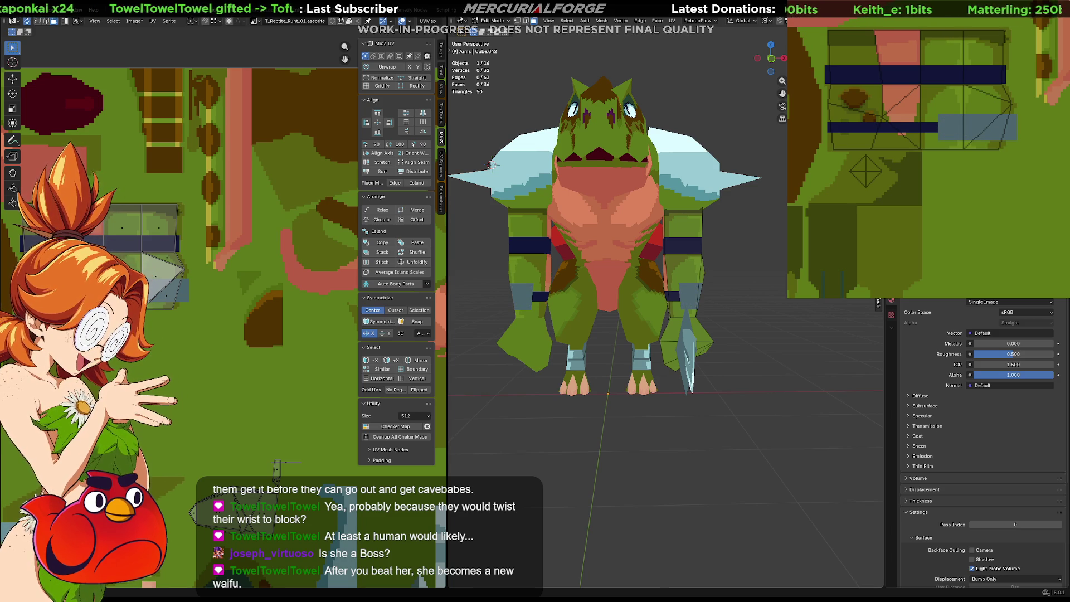
pyautogui.moveTo(492, 164); pyautogui.dragTo(532, 293, button='middle')
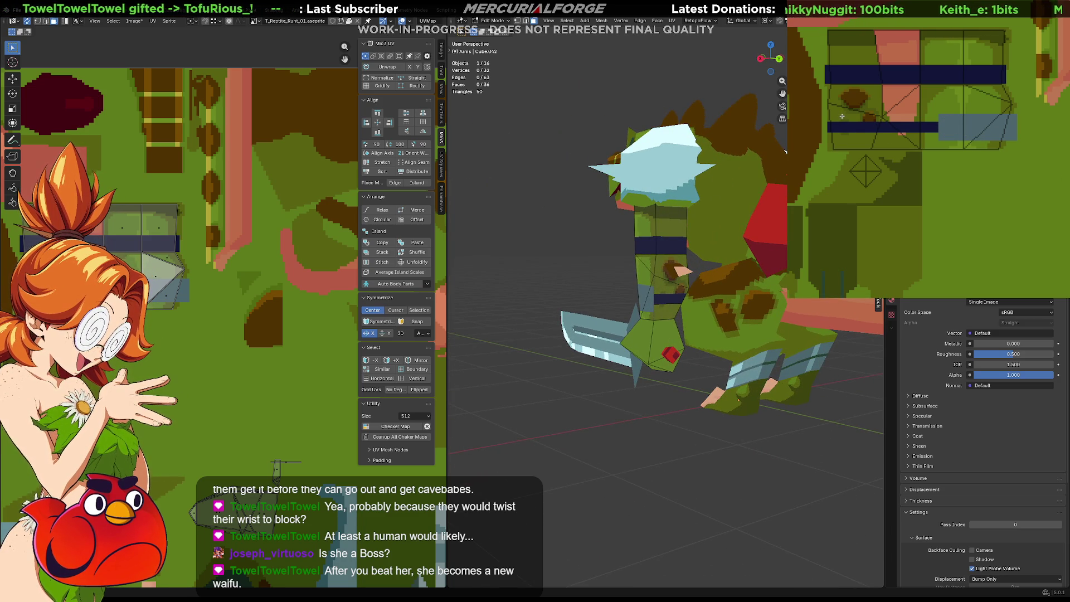
# Fill the square beside the dark blue bar light blue, then orbit to inspect the legs and blade
pyautogui.click(825, 135)
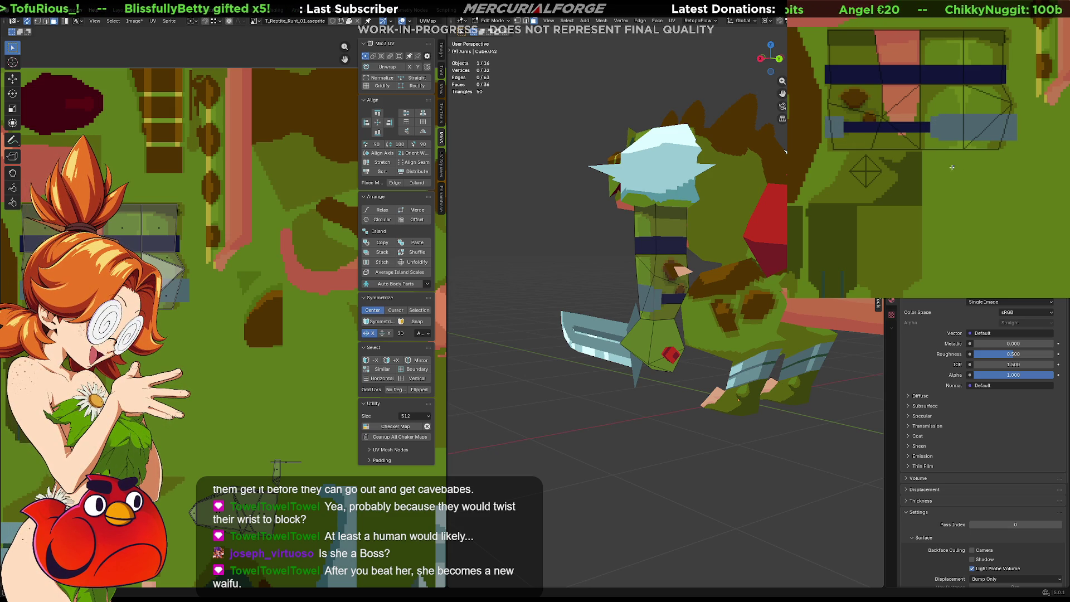
pyautogui.moveTo(785, 151)
pyautogui.mouseDown(button='middle')
pyautogui.moveTo(720, 299)
pyautogui.moveTo(574, 296)
pyautogui.moveTo(600, 297)
pyautogui.mouseUp(button='middle')
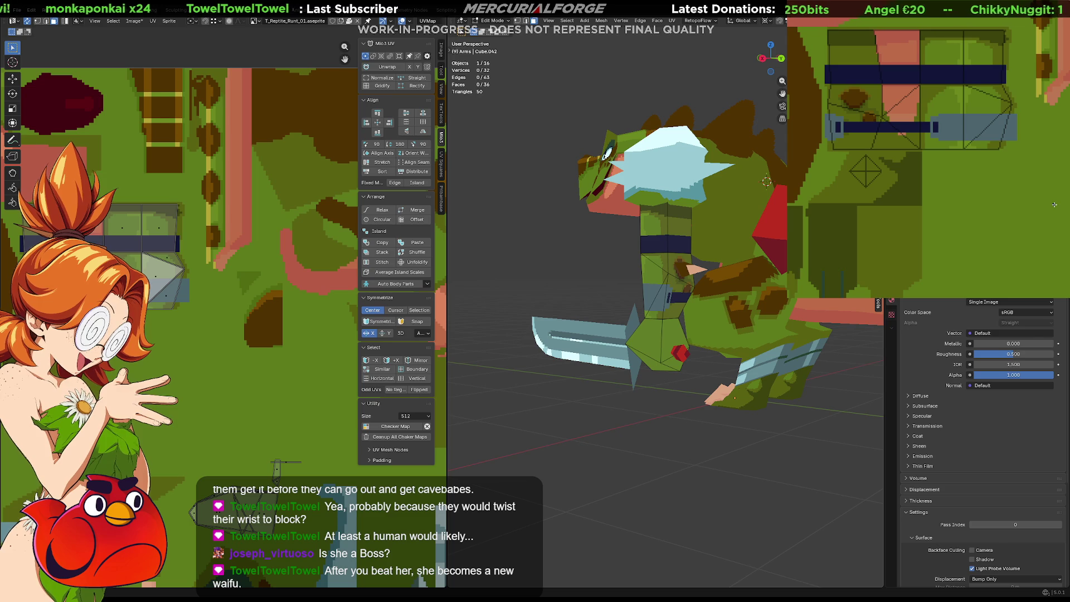
pyautogui.moveTo(736, 360)
pyautogui.mouseDown(button='middle')
pyautogui.moveTo(618, 380)
pyautogui.moveTo(741, 387)
pyautogui.moveTo(736, 375)
pyautogui.mouseUp(button='middle')
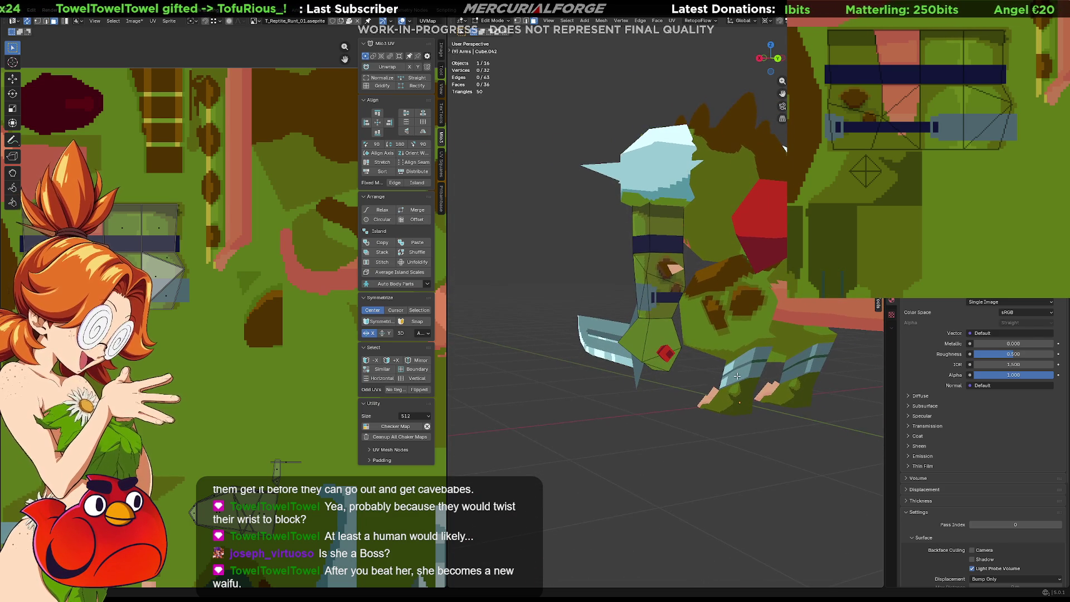
pyautogui.scroll(2, 737, 376)
pyautogui.scroll(-2, 739, 372)
pyautogui.scroll(2, 740, 363)
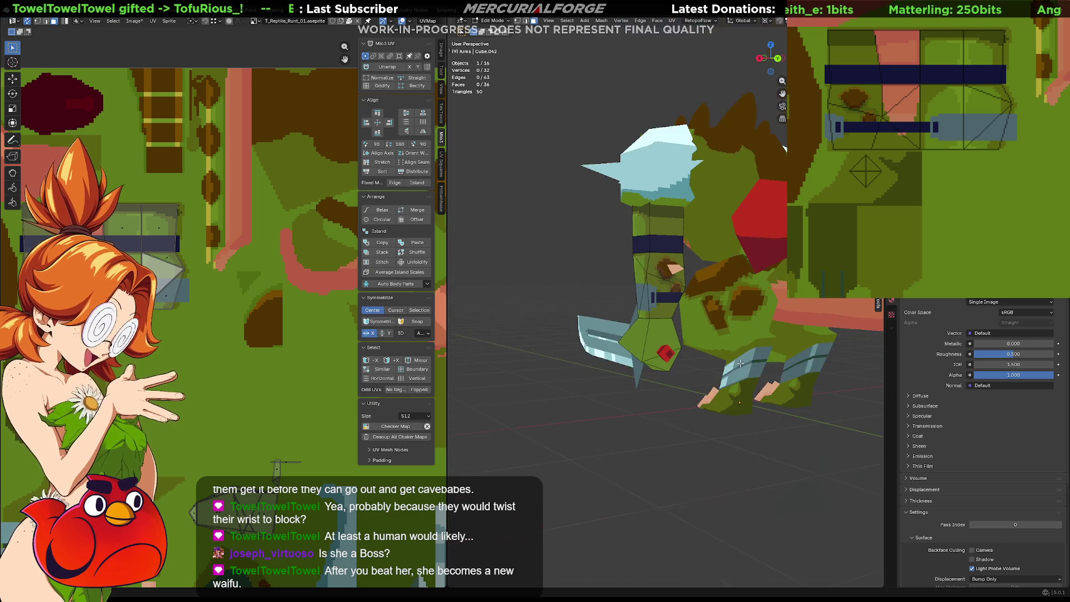
pyautogui.scroll(2, 739, 362)
pyautogui.scroll(-2, 719, 363)
pyautogui.scroll(2, 694, 362)
pyautogui.moveTo(695, 363)
pyautogui.mouseDown(button='middle')
pyautogui.moveTo(828, 370)
pyautogui.moveTo(869, 251)
pyautogui.mouseUp(button='middle')
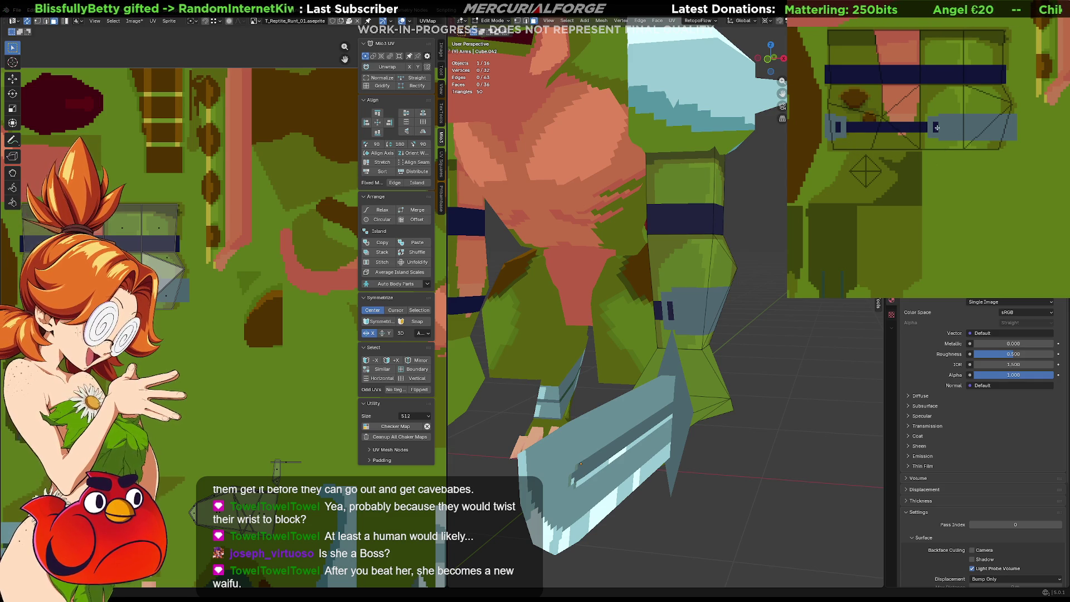
pyautogui.scroll(3, 883, 183)
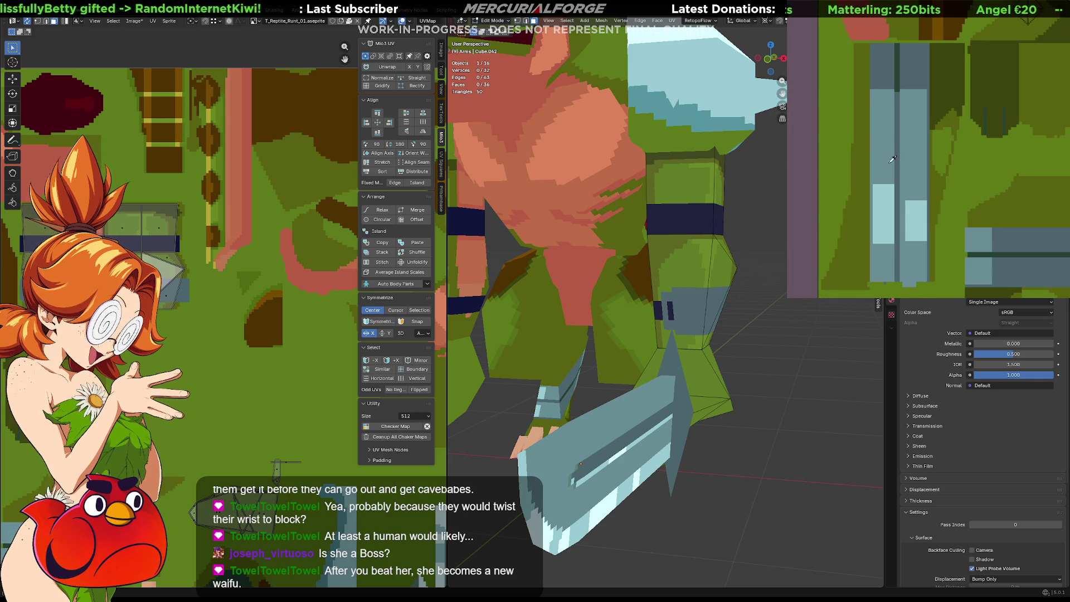
pyautogui.scroll(-2, 984, 102)
pyautogui.scroll(-2, 955, 113)
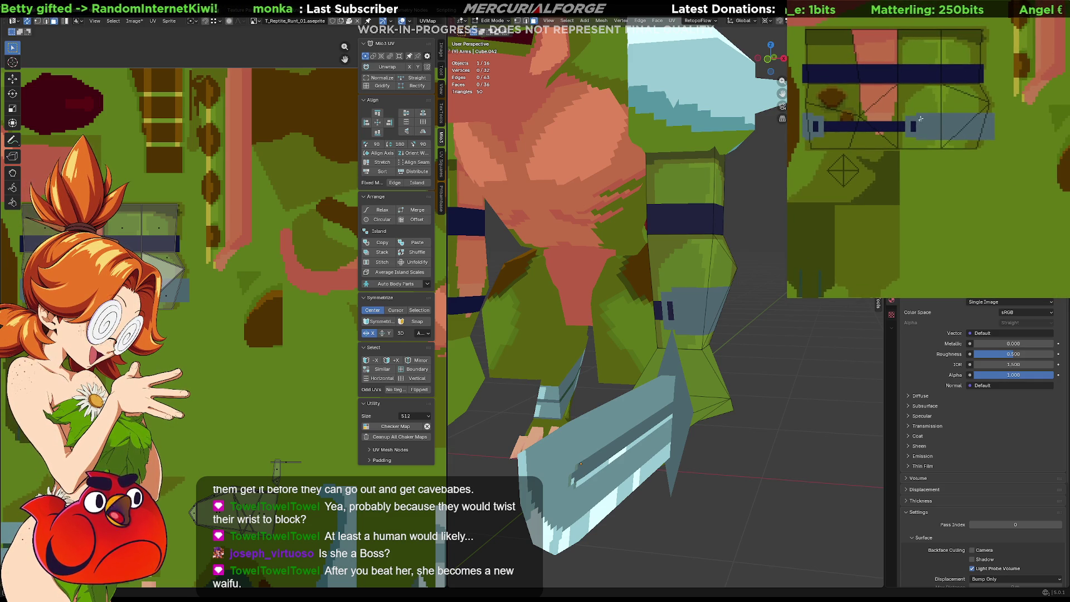
pyautogui.keyDown('ctrl'); pyautogui.hscroll(-2, 887, 126); pyautogui.keyUp('ctrl')
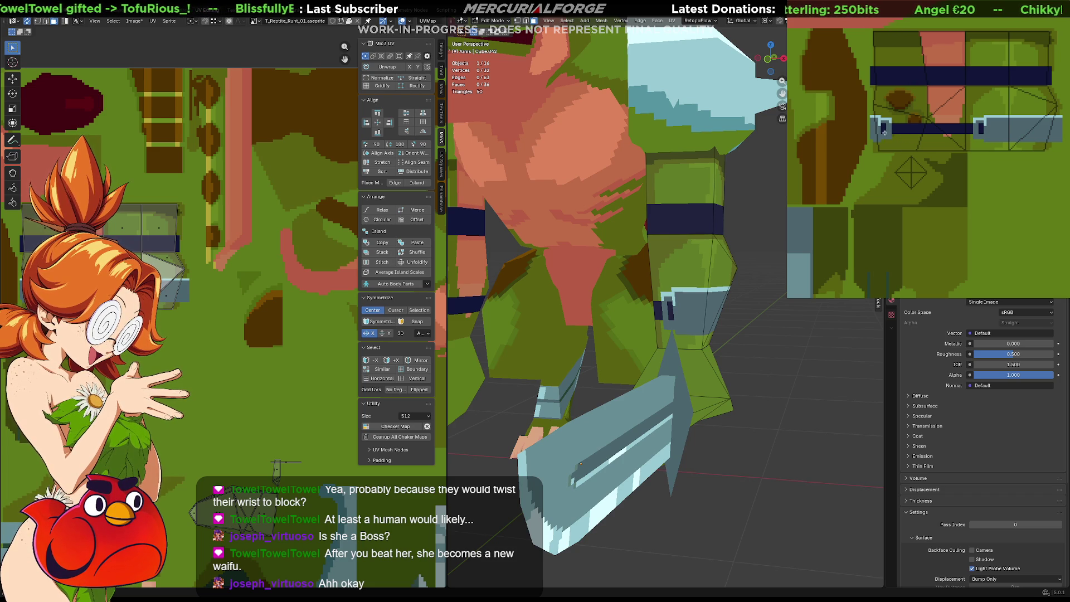
# Extend the light-blue strip to the right in the texture
pyautogui.moveTo(837, 231); pyautogui.dragTo(949, 117, button='middle')
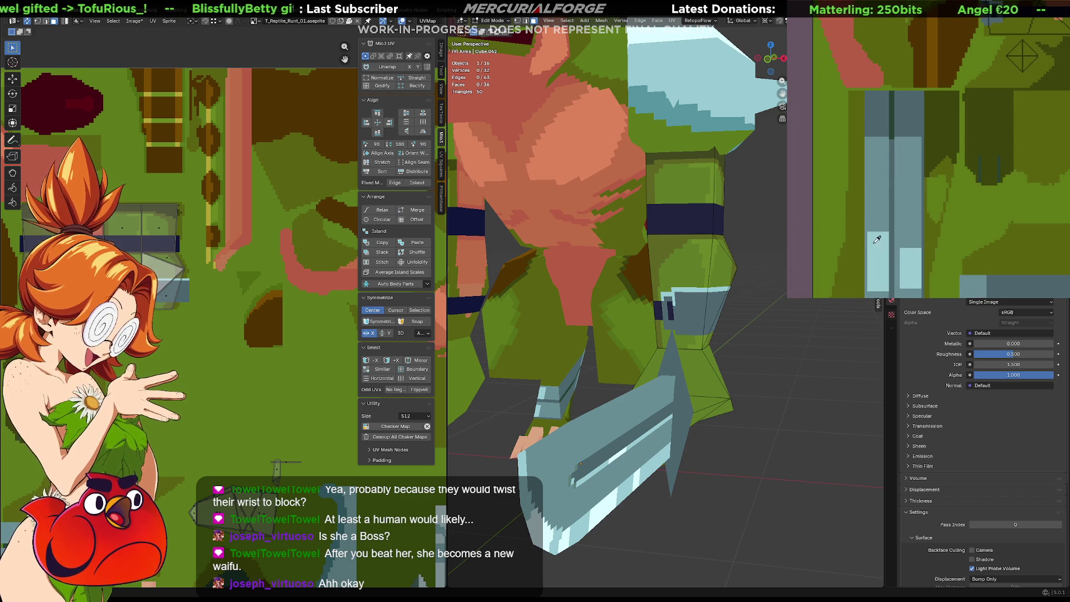
pyautogui.moveTo(881, 191); pyautogui.dragTo(829, 276, button='middle')
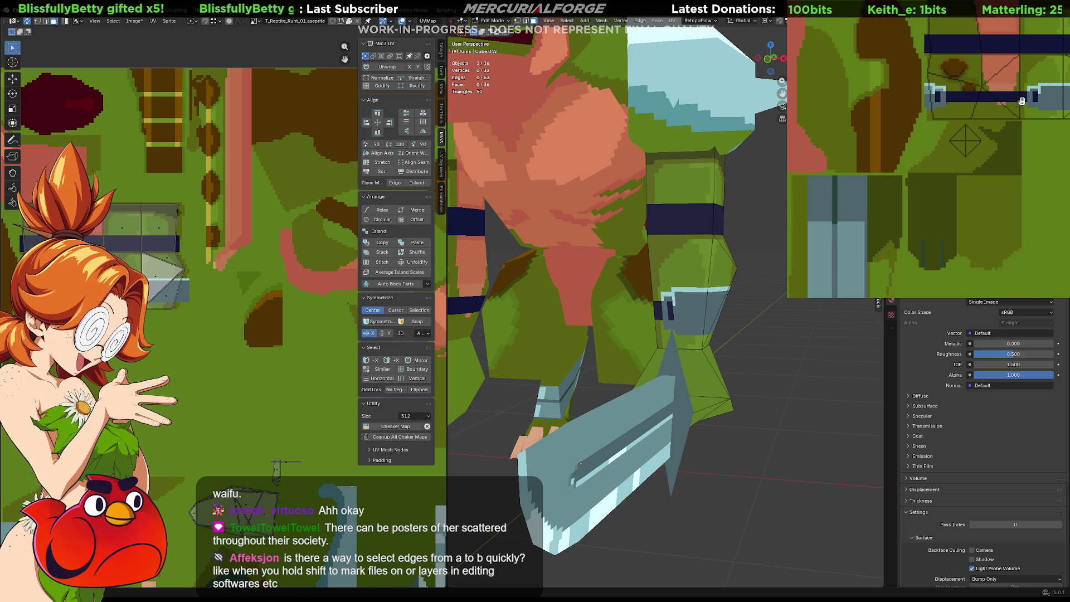
pyautogui.moveTo(1029, 103); pyautogui.dragTo(962, 96, button='middle')
pyautogui.moveTo(967, 93)
pyautogui.mouseDown()
pyautogui.moveTo(1040, 99)
pyautogui.moveTo(1039, 117)
pyautogui.mouseUp()
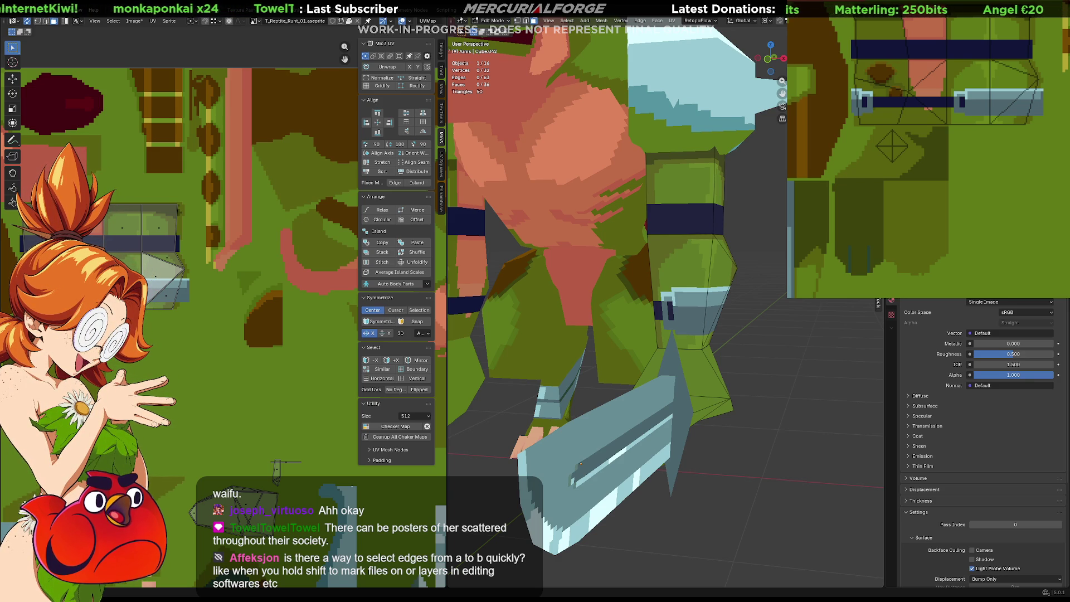
# Leave the leg's Edit Mode and select the chest piece in Object Mode
pyautogui.click(708, 262)
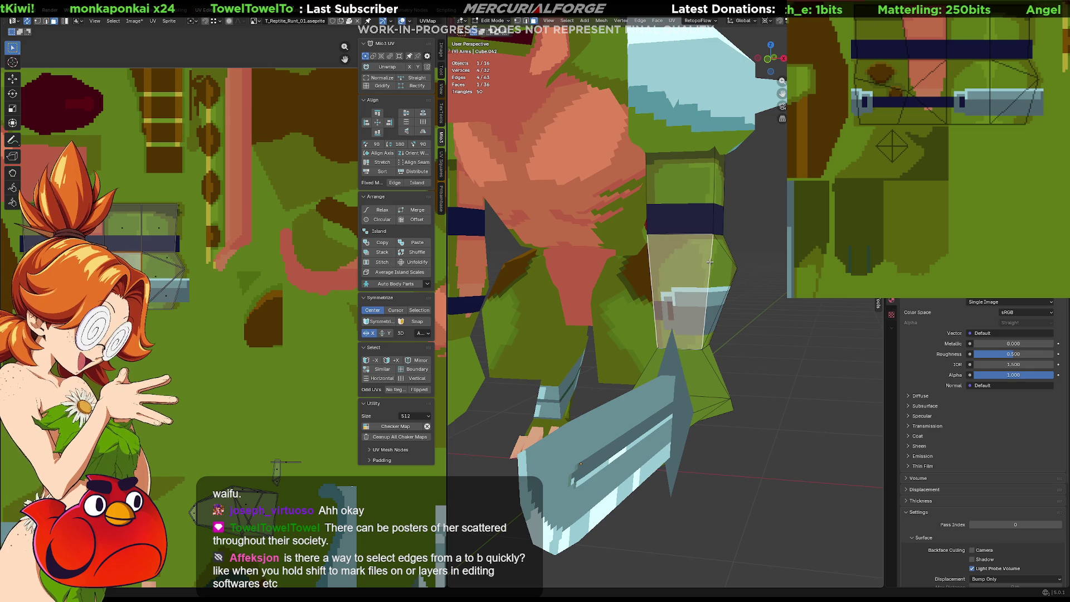
pyautogui.press('Tab')
pyautogui.click(640, 189)
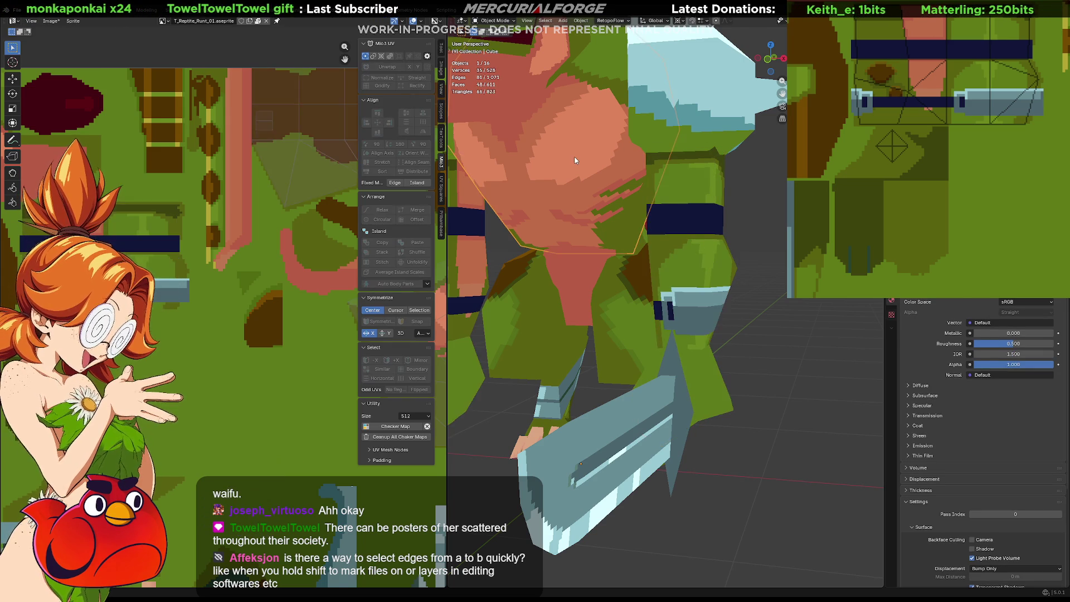
pyautogui.press('Tab')
pyautogui.scroll(-2, 572, 171)
pyautogui.click(577, 185)
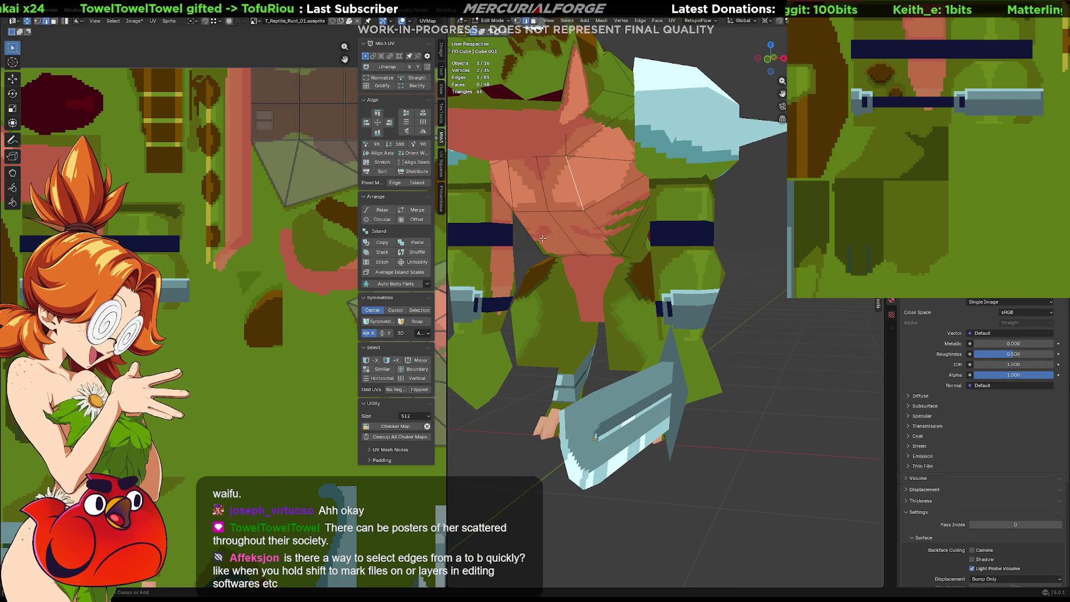
pyautogui.keyDown('ctrl'); pyautogui.click(573, 201); pyautogui.keyUp('ctrl')
pyautogui.moveTo(573, 201); pyautogui.dragTo(566, 213, button='middle')
pyautogui.scroll(2, 565, 213)
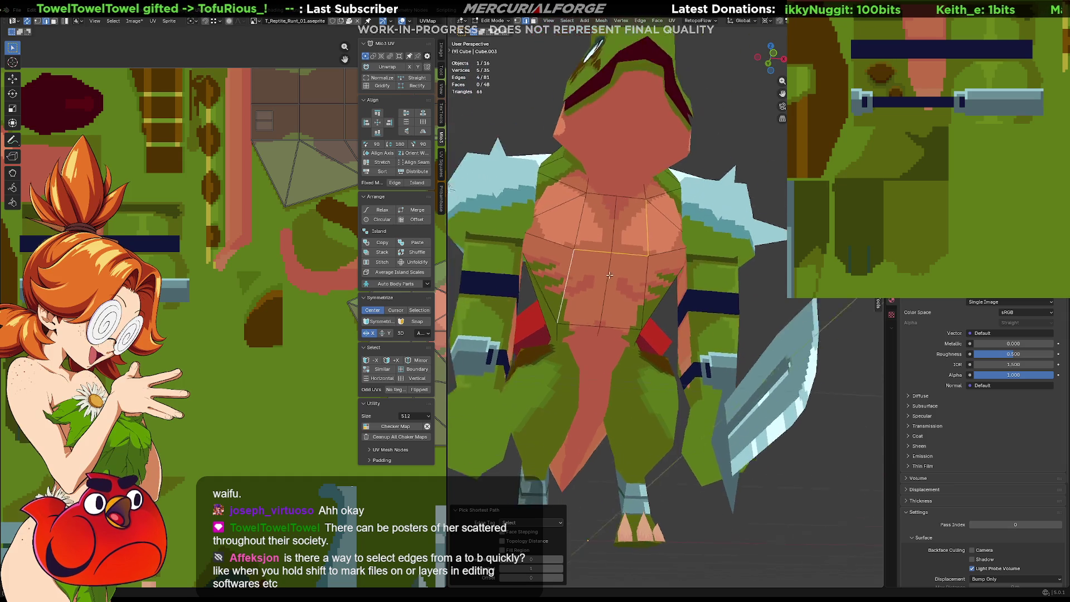
pyautogui.scroll(2, 586, 218)
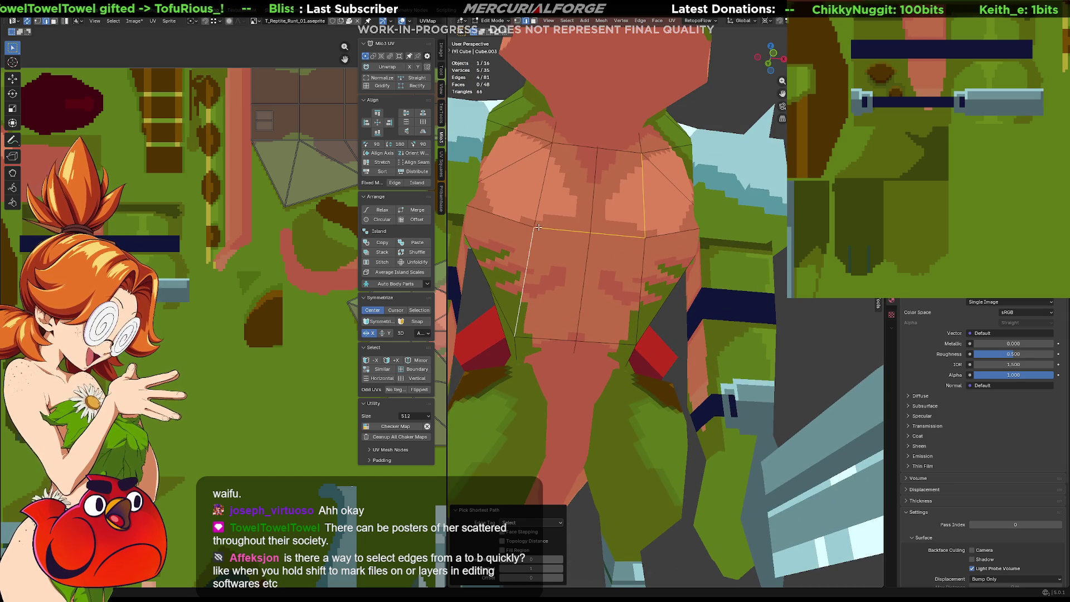
pyautogui.click(643, 191)
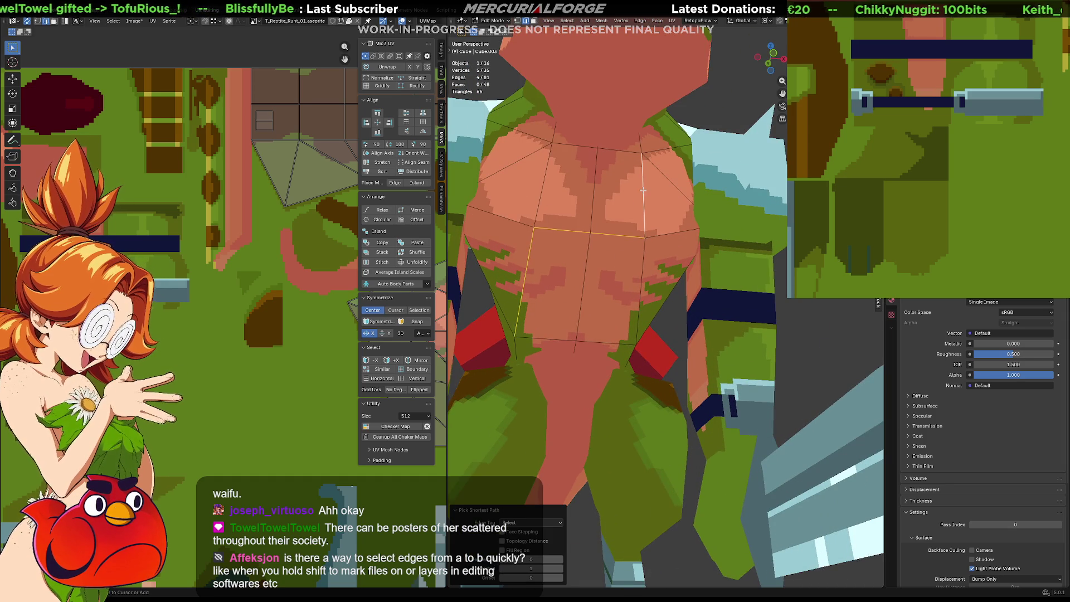
pyautogui.scroll(-2, 648, 214)
pyautogui.scroll(-2, 653, 237)
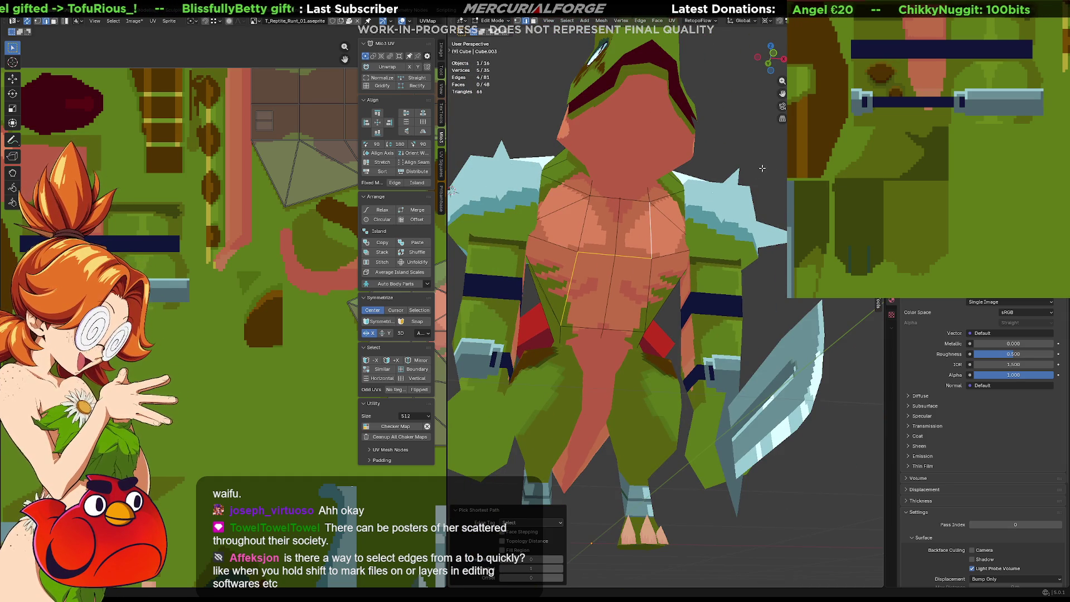
pyautogui.hotkey('ctrl', 'z')
pyautogui.scroll(2, 803, 308)
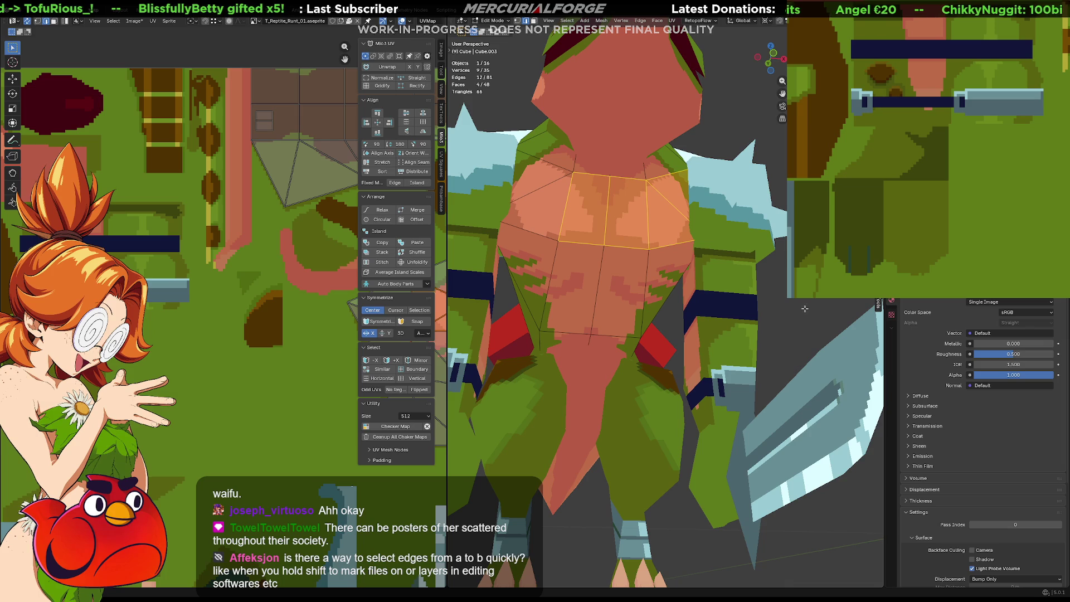
pyautogui.click(803, 309)
pyautogui.scroll(2, 593, 276)
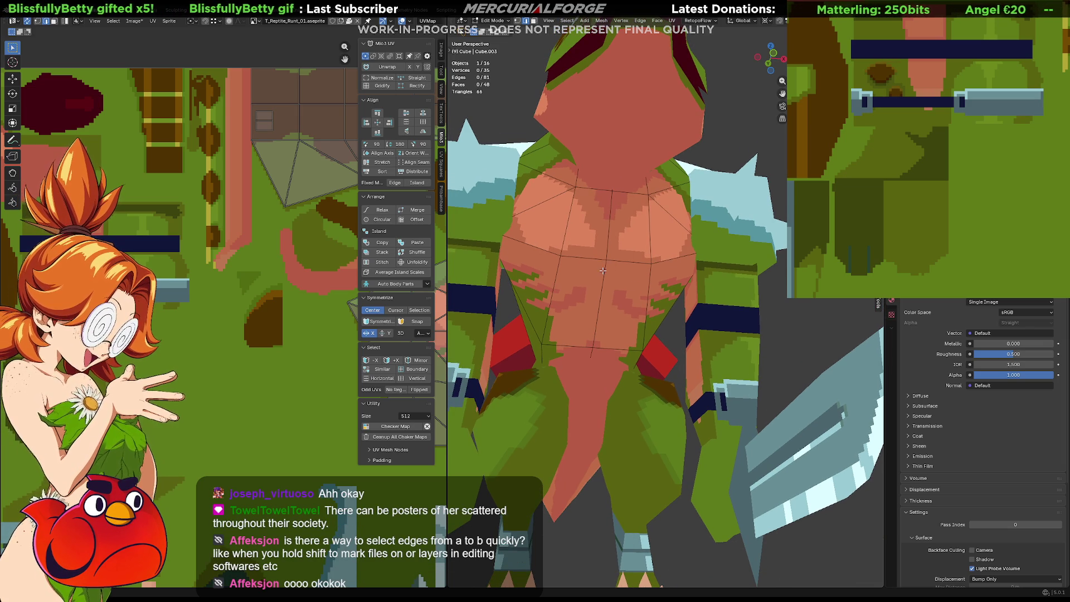
pyautogui.rightClick(602, 270)
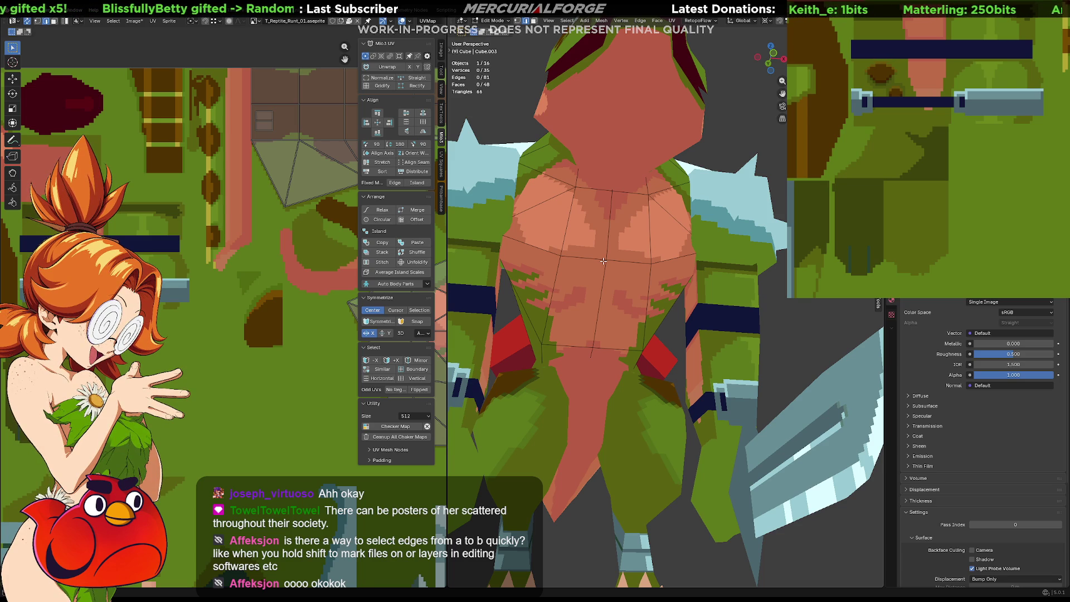
pyautogui.press('c')
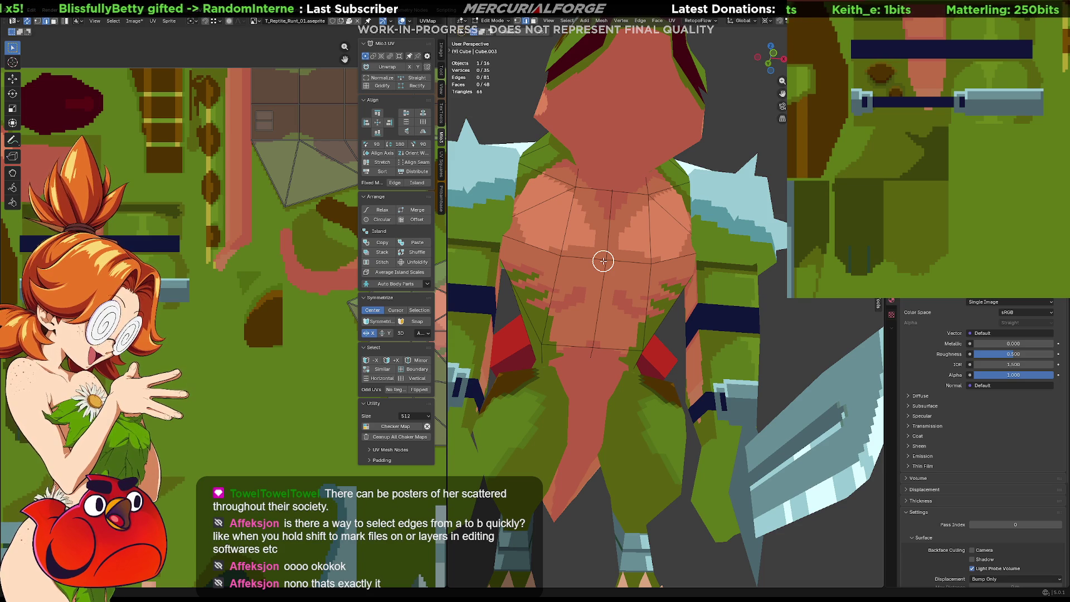
pyautogui.moveTo(616, 252); pyautogui.dragTo(610, 268)
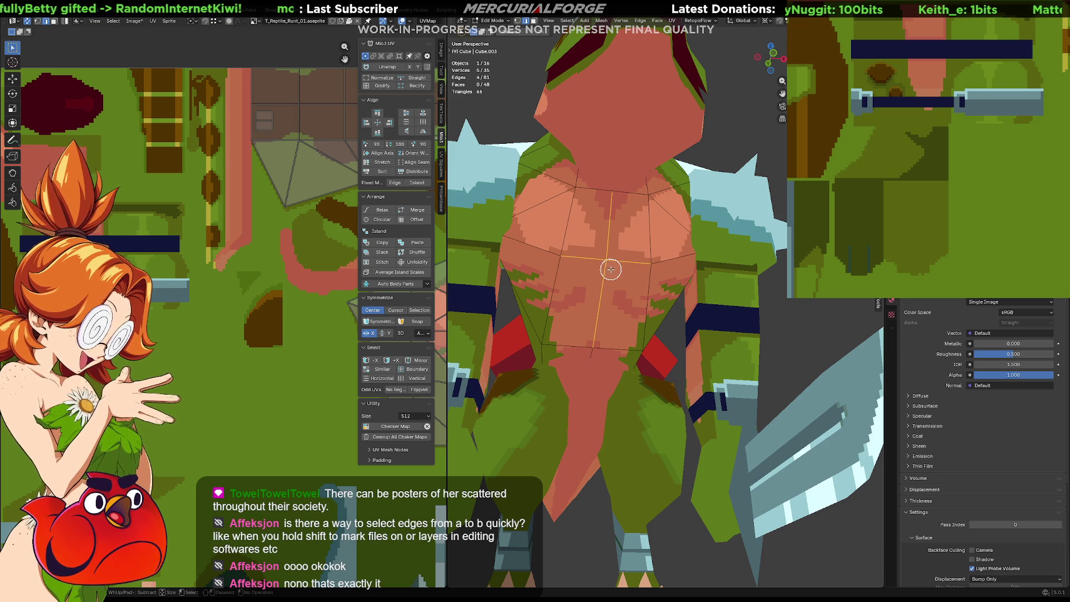
pyautogui.moveTo(619, 265)
pyautogui.mouseDown()
pyautogui.moveTo(649, 265)
pyautogui.moveTo(562, 345)
pyautogui.moveTo(650, 186)
pyautogui.mouseUp()
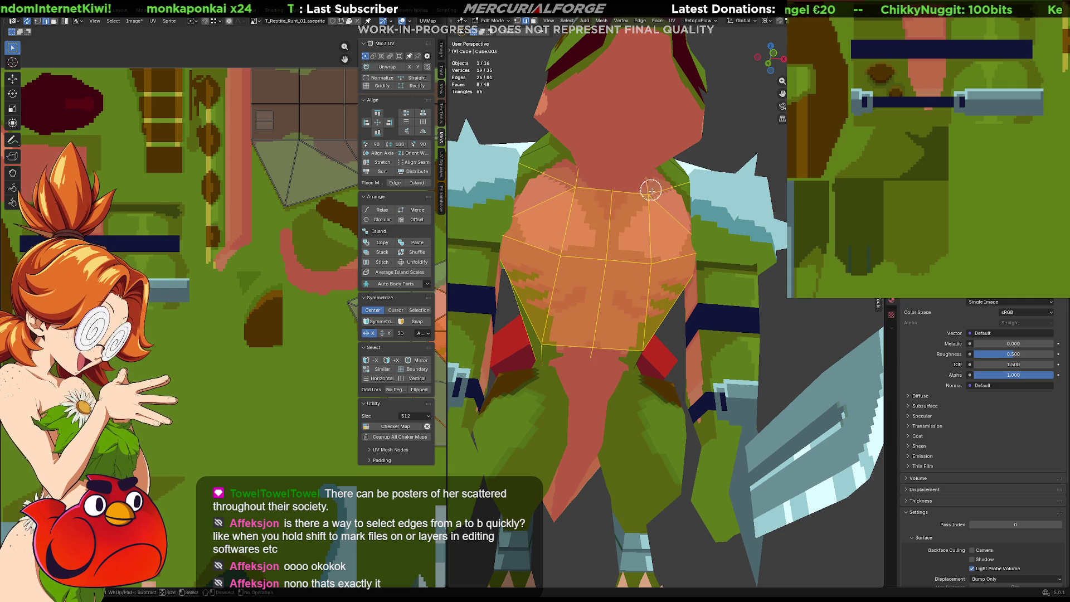
pyautogui.hotkey('alt', 'a')
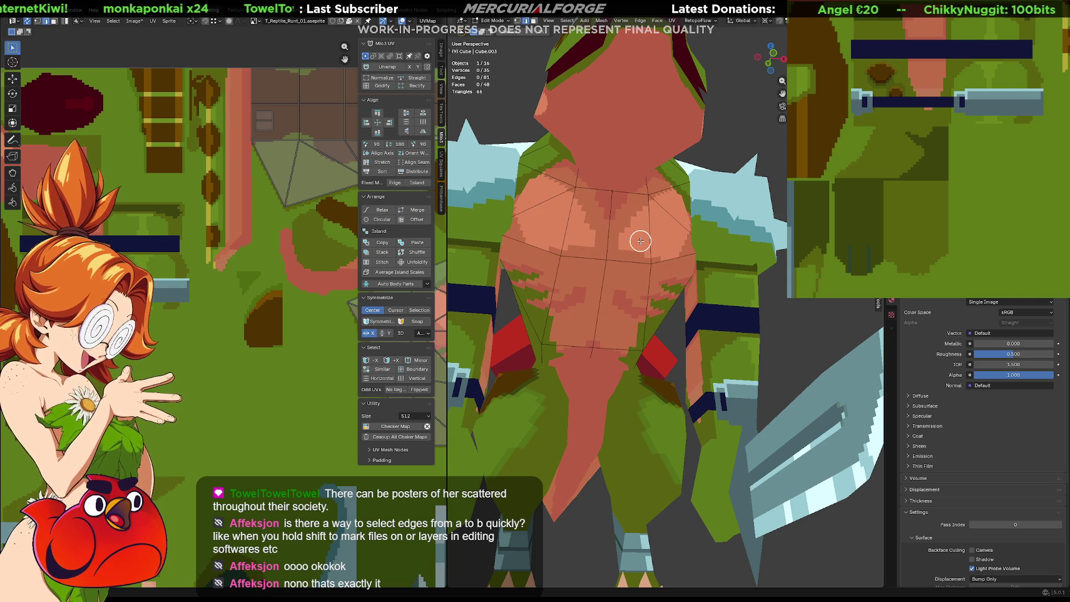
pyautogui.moveTo(640, 239); pyautogui.dragTo(621, 271, button='middle')
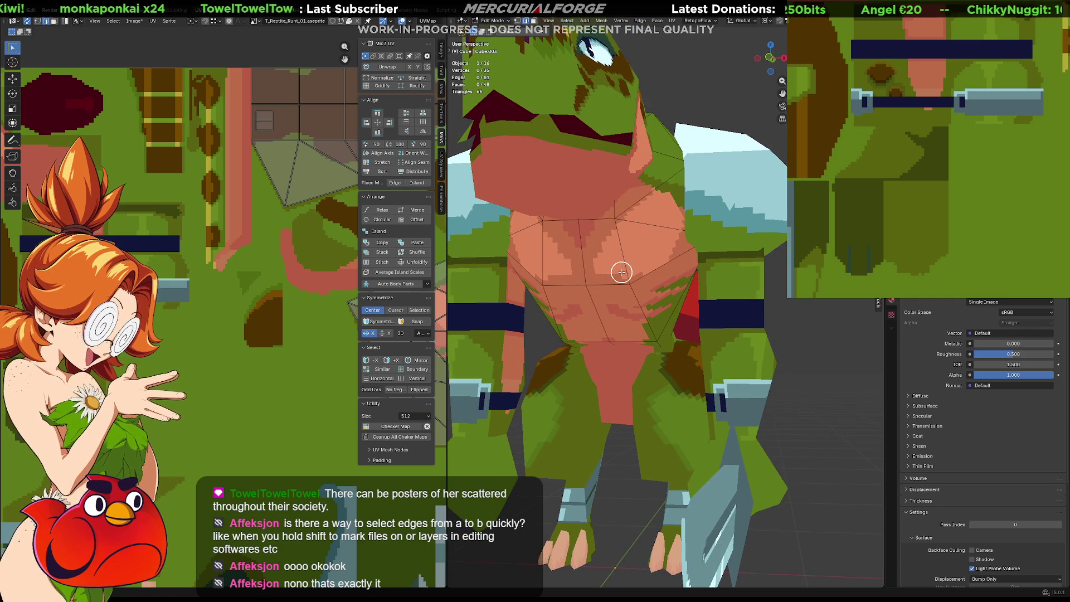
pyautogui.press('Tab')
pyautogui.click(678, 317)
pyautogui.moveTo(678, 318)
pyautogui.mouseDown(button='middle')
pyautogui.moveTo(623, 265)
pyautogui.moveTo(713, 311)
pyautogui.mouseUp(button='middle')
pyautogui.scroll(3, 717, 270)
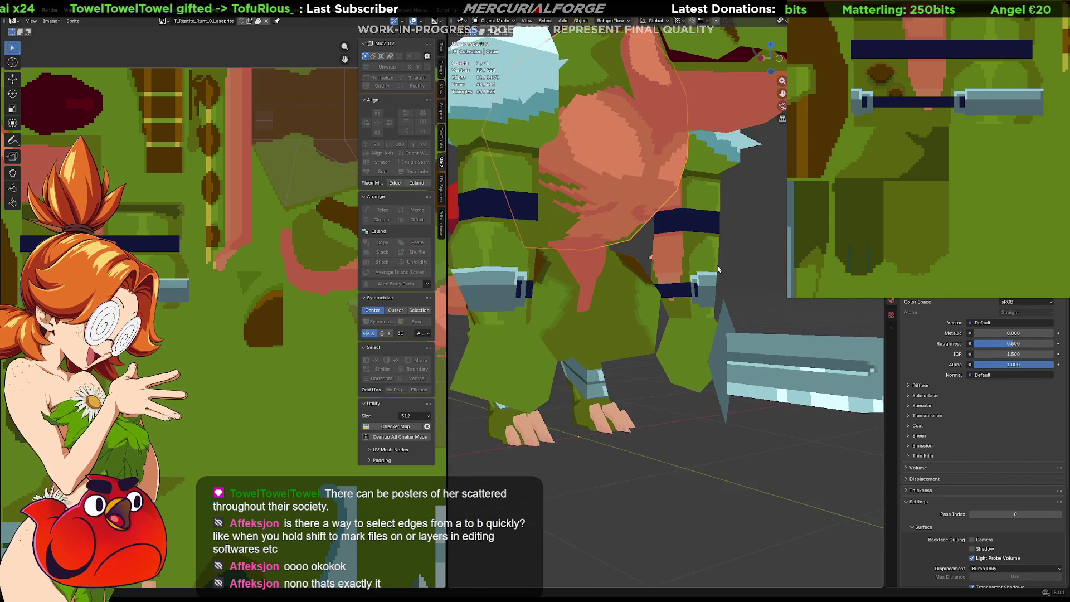
pyautogui.moveTo(717, 270); pyautogui.dragTo(687, 280, button='middle')
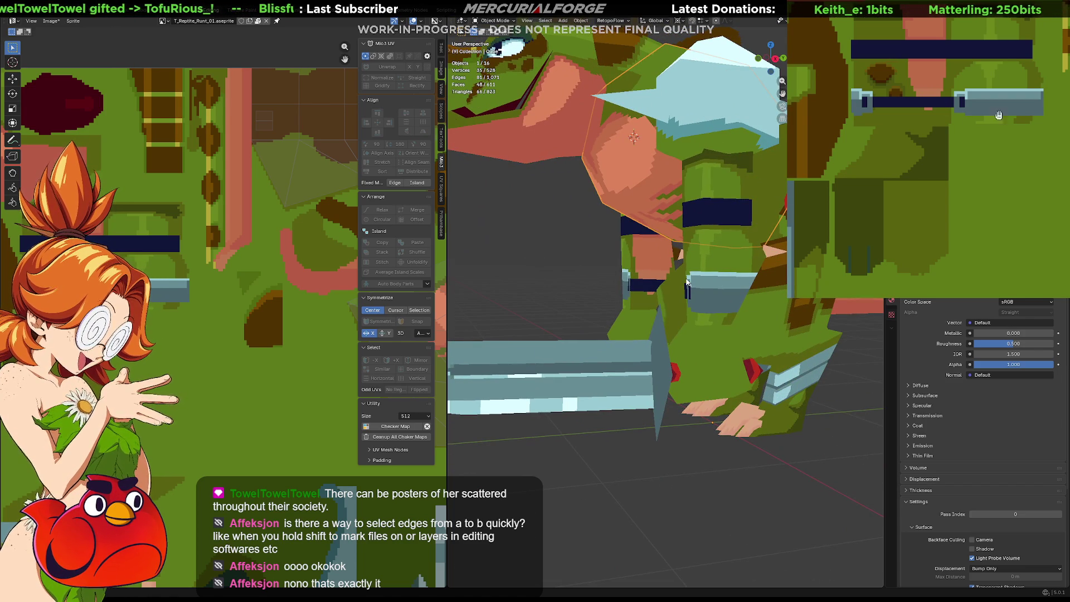
pyautogui.moveTo(986, 146); pyautogui.dragTo(998, 192, button='middle')
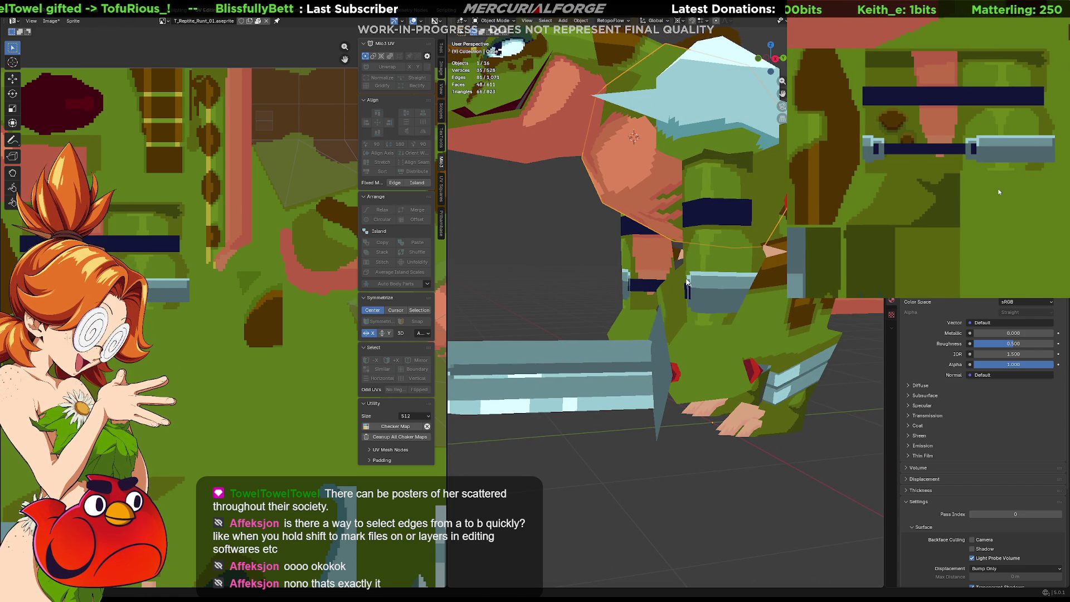
pyautogui.click(714, 244)
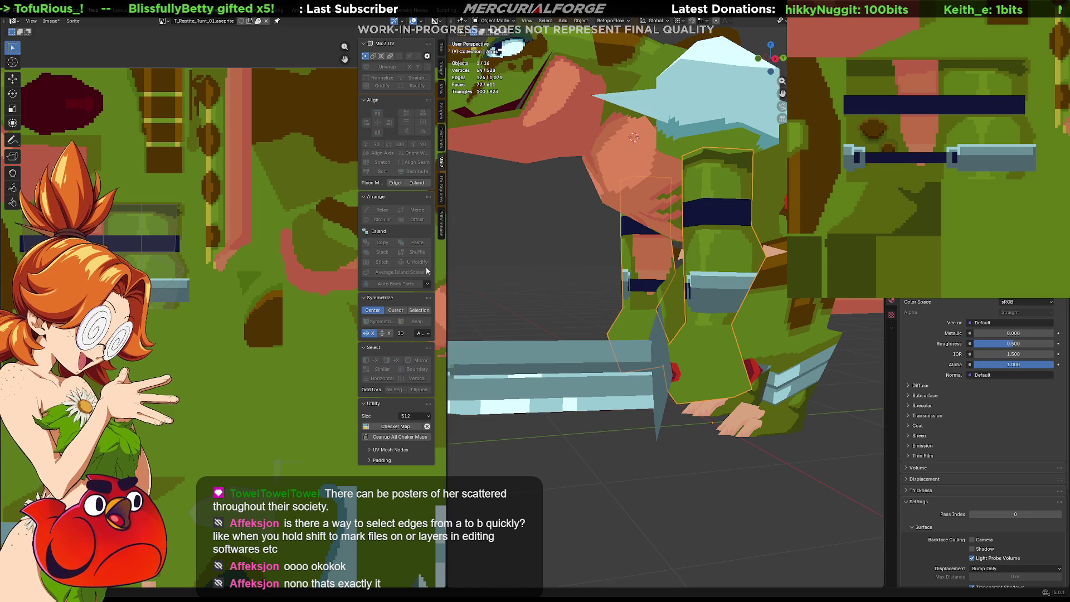
pyautogui.press('Tab')
pyautogui.moveTo(971, 194)
pyautogui.mouseDown(button='middle')
pyautogui.moveTo(988, 214)
pyautogui.moveTo(977, 160)
pyautogui.mouseUp(button='middle')
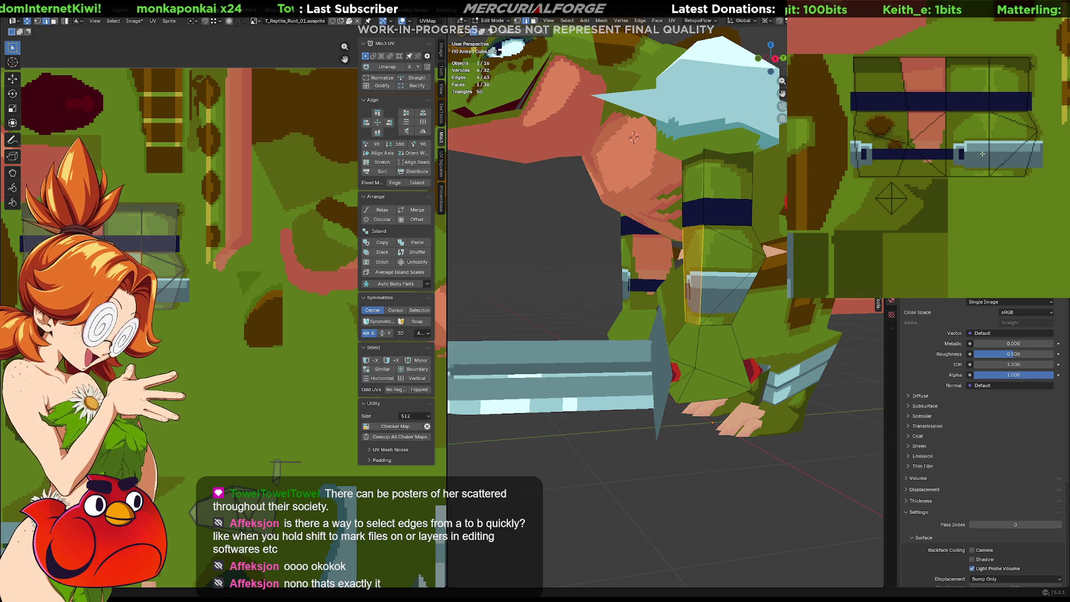
pyautogui.moveTo(969, 142); pyautogui.dragTo(1059, 25, button='middle')
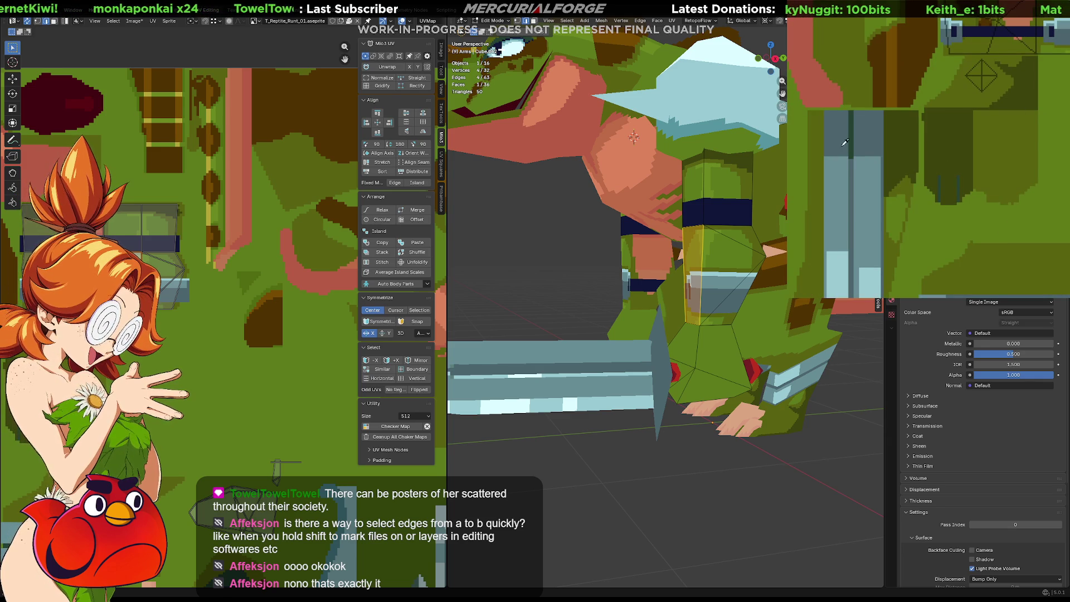
pyautogui.moveTo(853, 142); pyautogui.dragTo(945, 122, button='middle')
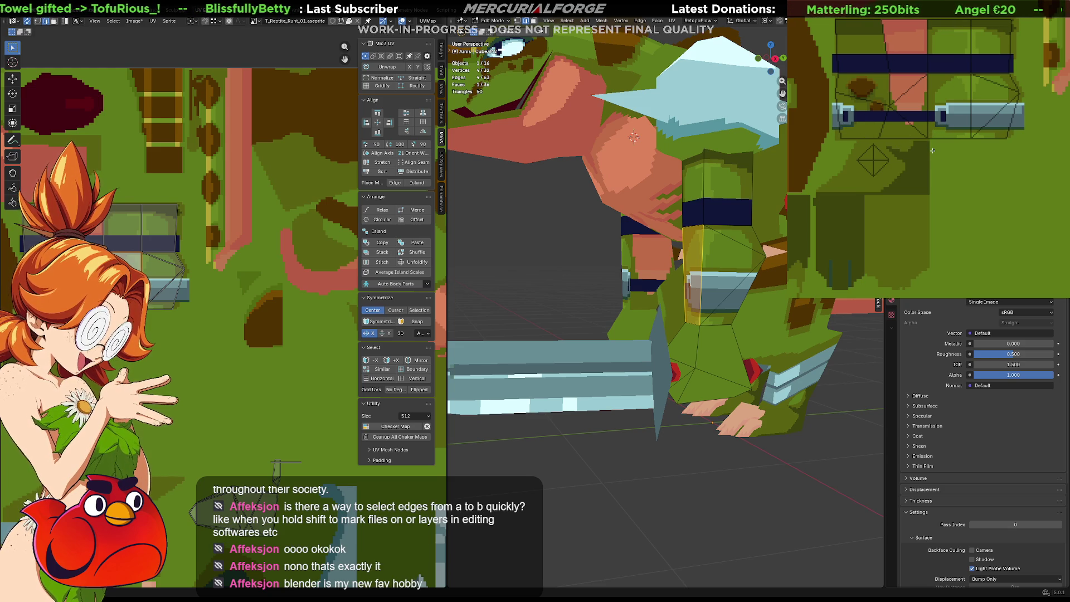
pyautogui.press('Tab')
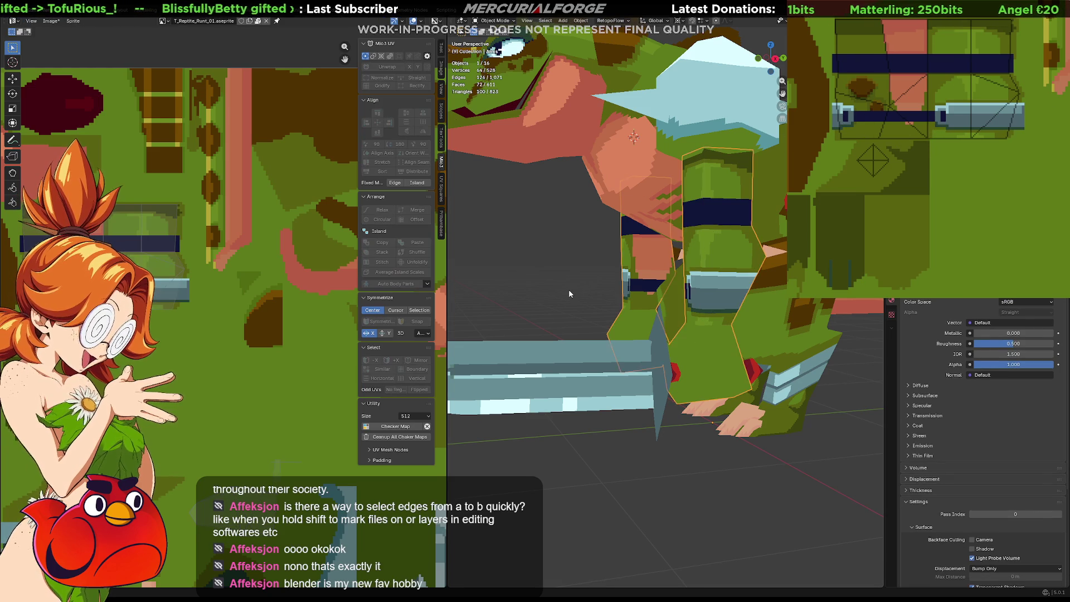
pyautogui.scroll(-3, 549, 294)
pyautogui.scroll(-3, 584, 300)
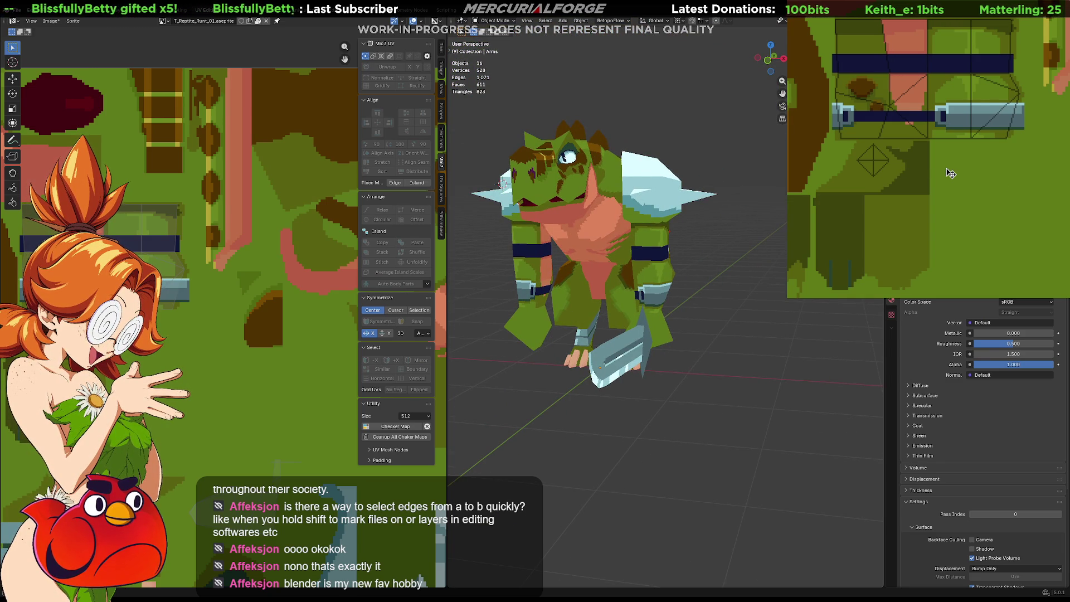
# Paint over the stray line in the dark blue band and check the model from side and front
pyautogui.moveTo(685, 352)
pyautogui.mouseDown(button='middle')
pyautogui.moveTo(598, 352)
pyautogui.moveTo(730, 352)
pyautogui.mouseUp(button='middle')
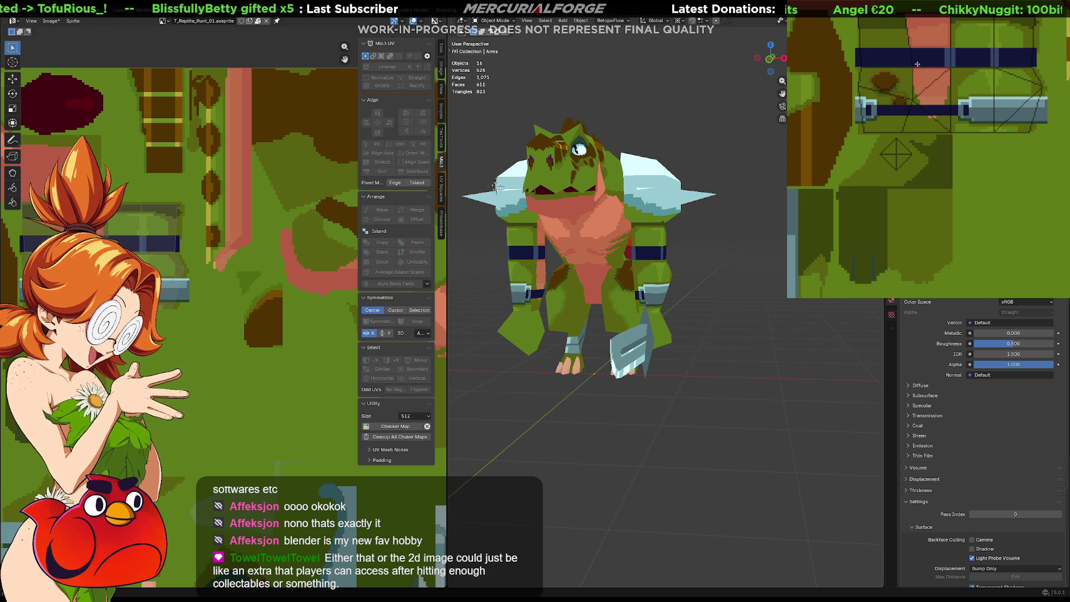
pyautogui.moveTo(916, 64); pyautogui.dragTo(1035, 57)
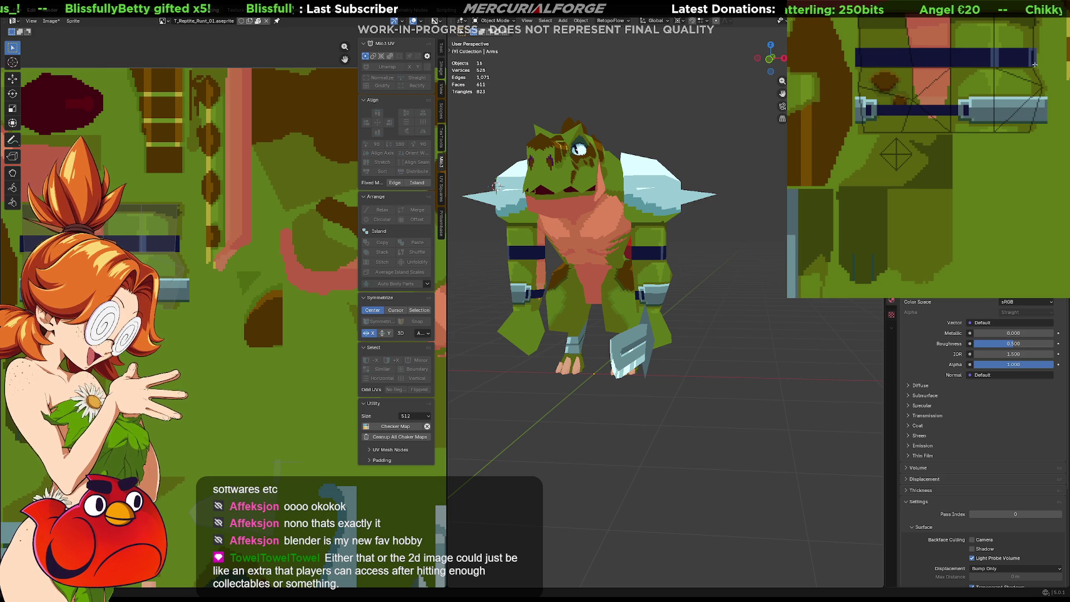
pyautogui.moveTo(703, 259)
pyautogui.mouseDown(button='middle')
pyautogui.moveTo(573, 258)
pyautogui.moveTo(578, 265)
pyautogui.mouseUp(button='middle')
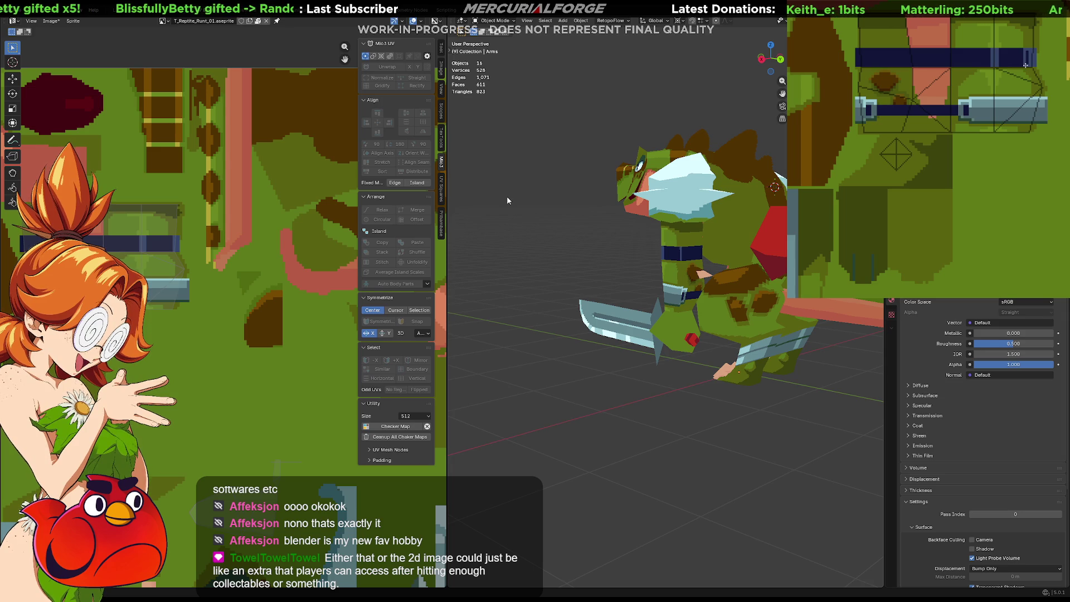
pyautogui.moveTo(672, 290); pyautogui.dragTo(673, 290, button='middle')
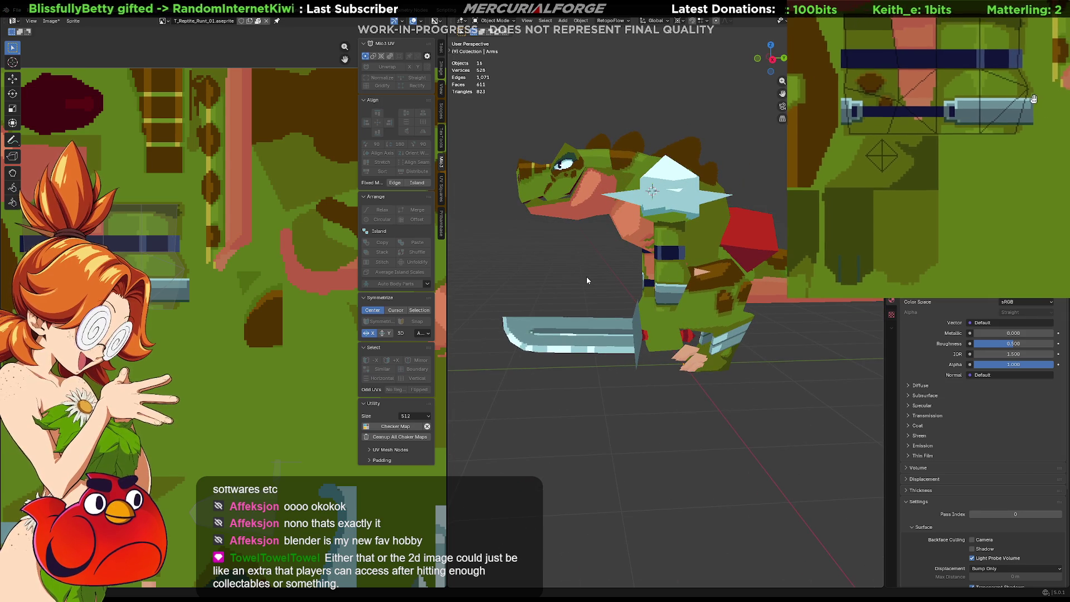
pyautogui.moveTo(585, 276)
pyautogui.mouseDown(button='middle')
pyautogui.moveTo(551, 255)
pyautogui.moveTo(638, 266)
pyautogui.moveTo(680, 253)
pyautogui.moveTo(584, 274)
pyautogui.mouseUp(button='middle')
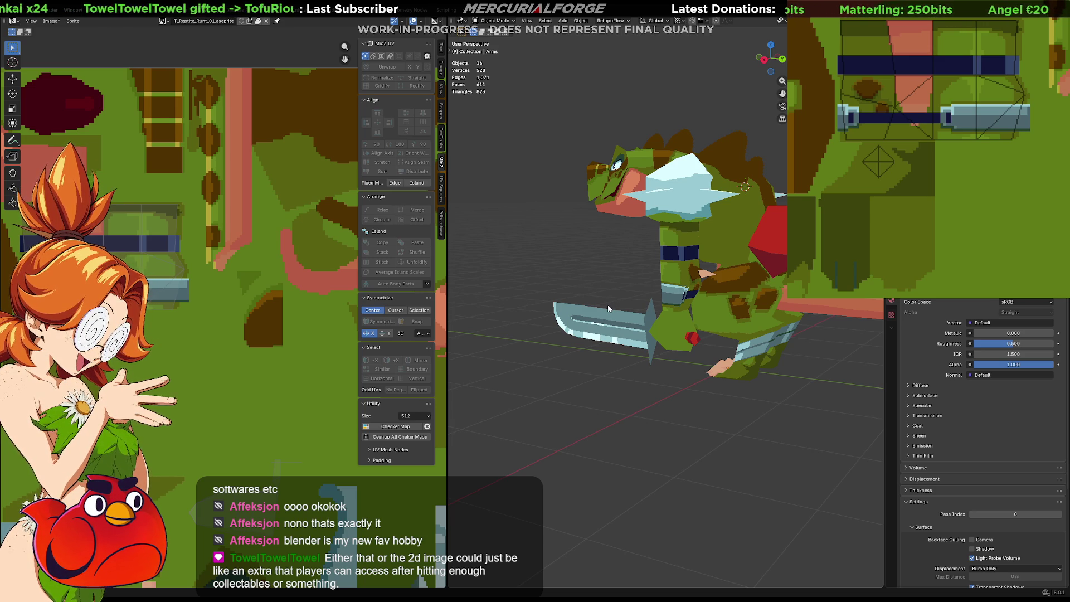
pyautogui.scroll(3, 1003, 104)
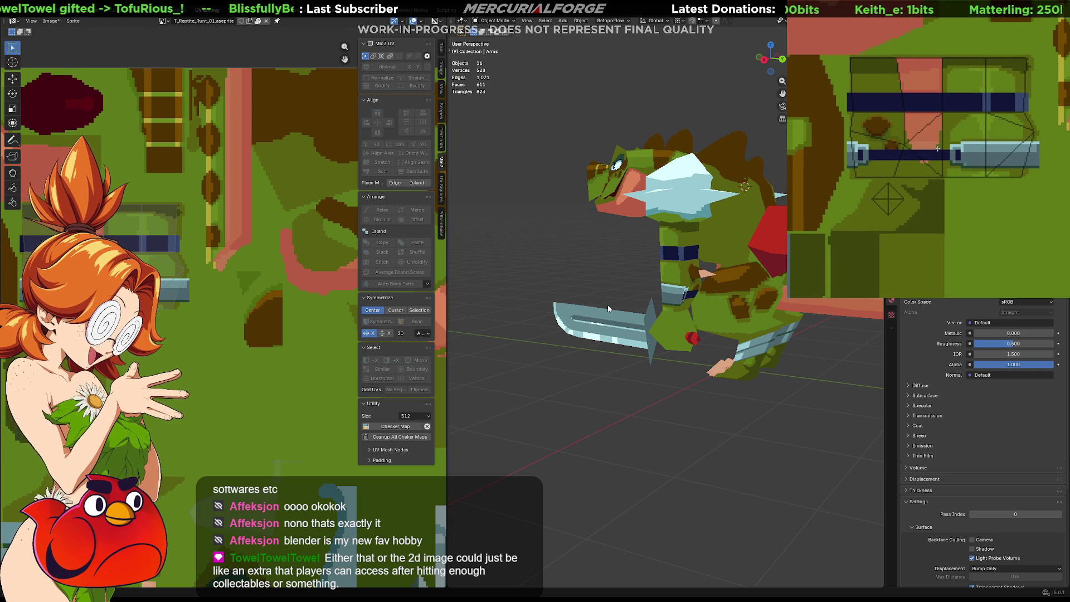
pyautogui.scroll(2, 896, 228)
pyautogui.scroll(2, 895, 228)
pyautogui.scroll(-2, 895, 227)
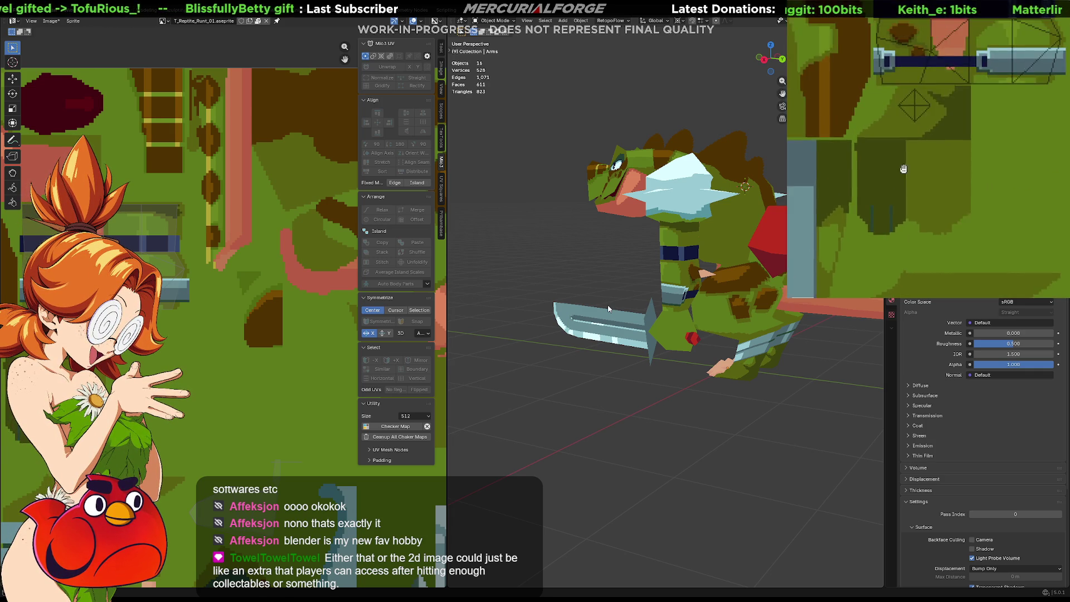
pyautogui.scroll(-2, 921, 128)
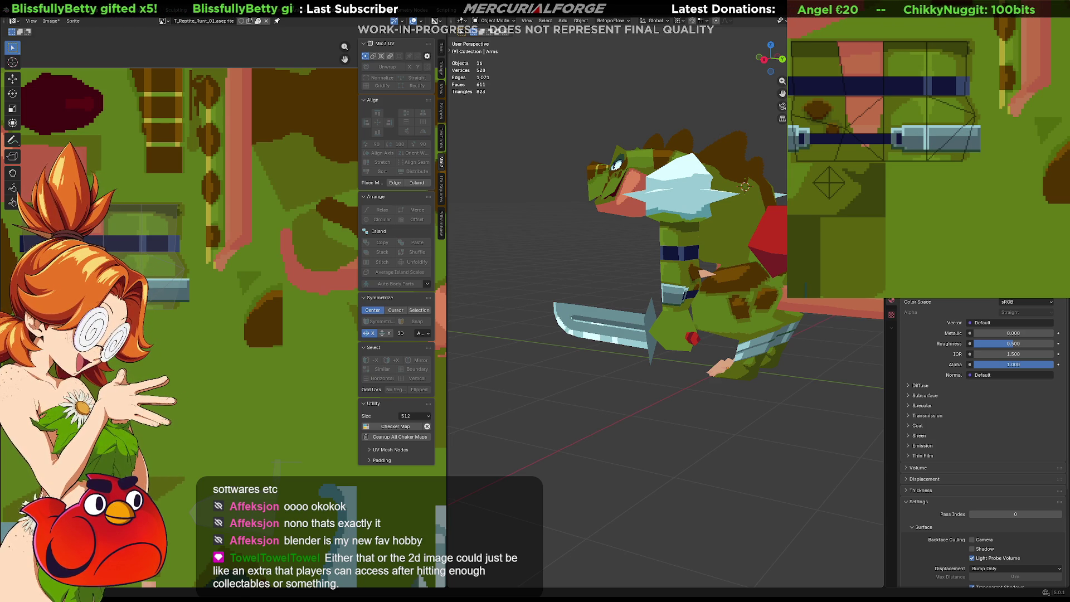
# Orbit the model to inspect its side and tail
pyautogui.moveTo(681, 308); pyautogui.dragTo(705, 304, button='middle')
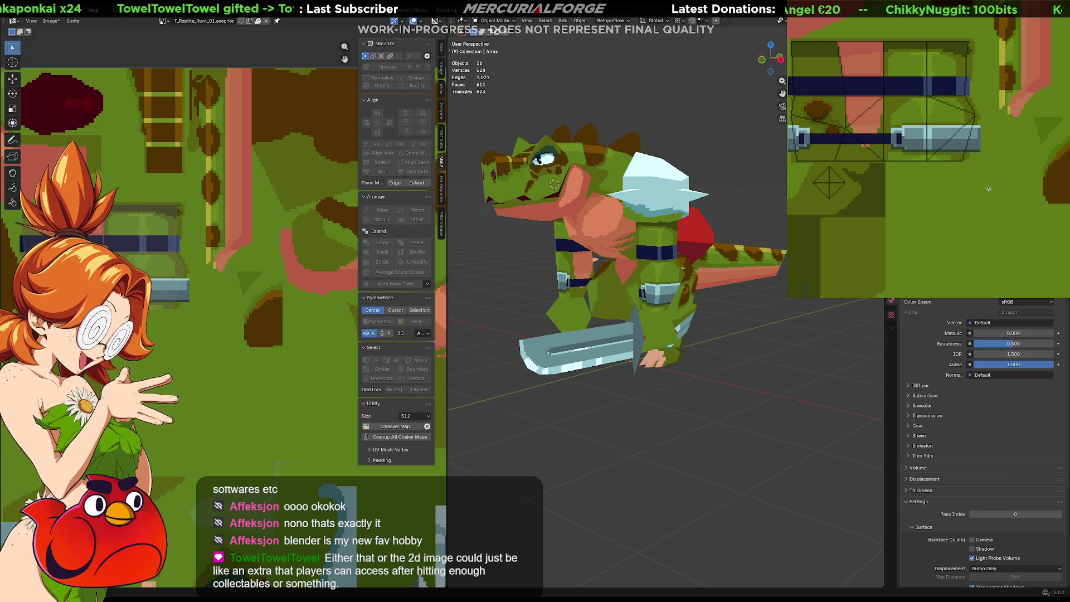
pyautogui.scroll(-3, 619, 251)
pyautogui.moveTo(787, 333)
pyautogui.mouseDown(button='middle')
pyautogui.moveTo(828, 335)
pyautogui.moveTo(599, 337)
pyautogui.moveTo(758, 336)
pyautogui.moveTo(649, 327)
pyautogui.moveTo(609, 287)
pyautogui.moveTo(661, 384)
pyautogui.moveTo(745, 396)
pyautogui.moveTo(638, 376)
pyautogui.mouseUp(button='middle')
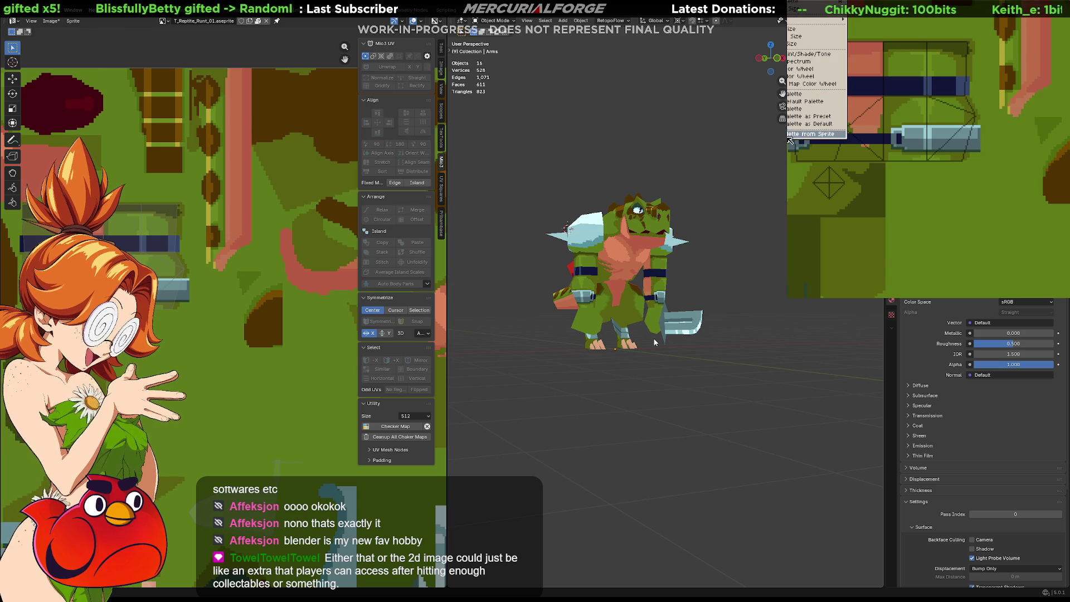
# Build a palette from the sprite's colours and confirm it
pyautogui.click(806, 134)
pyautogui.click(935, 242)
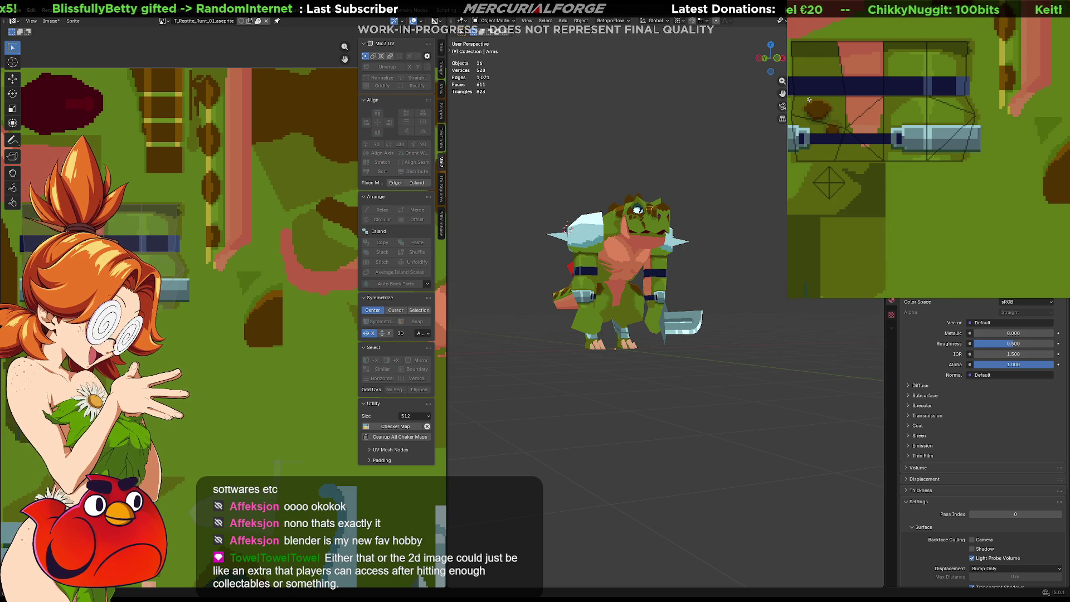
pyautogui.click(799, 19)
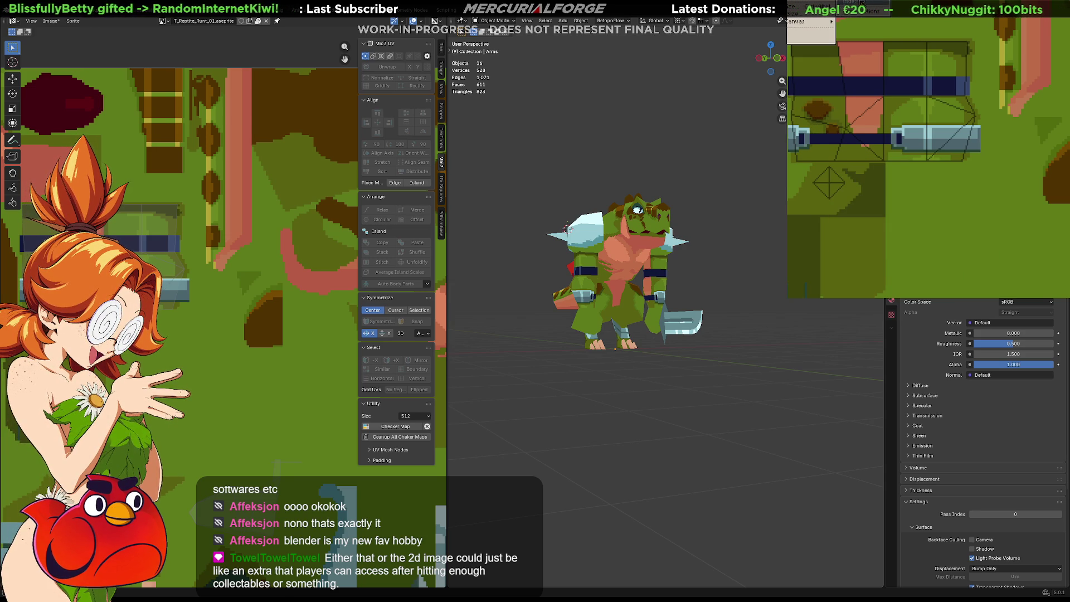
pyautogui.press('Escape')
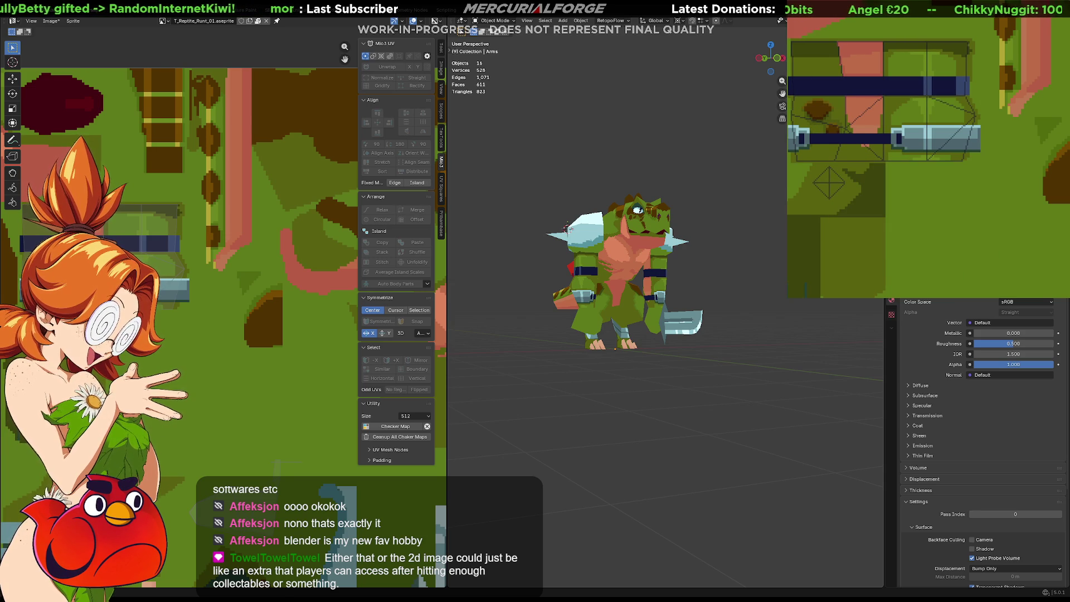
pyautogui.click(798, 18)
pyautogui.press('Escape')
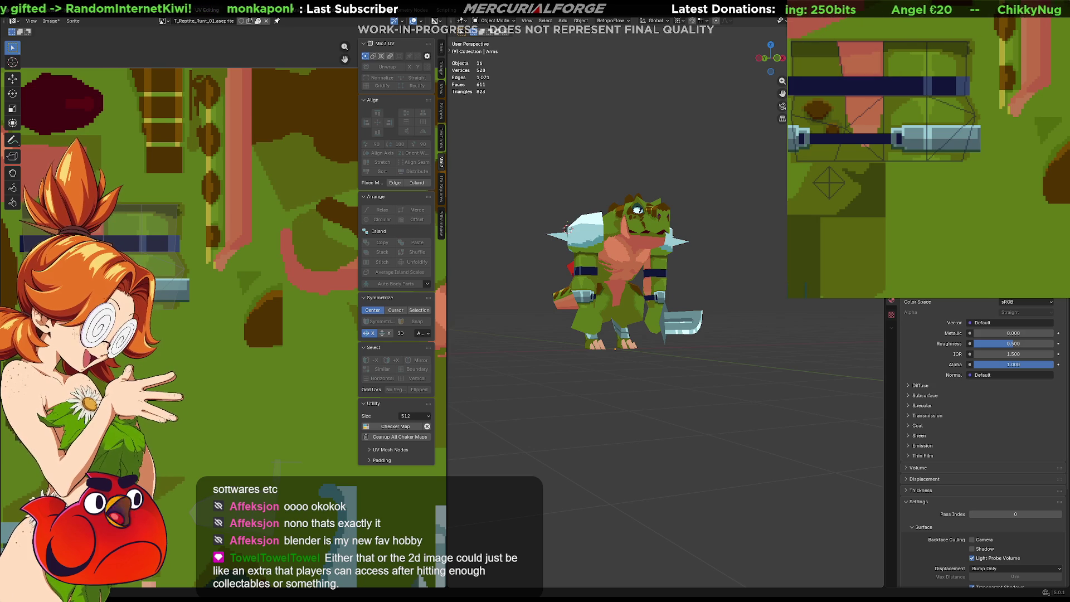
# Recolour the texture with a different preset palette and check it on the model
pyautogui.click(798, 19)
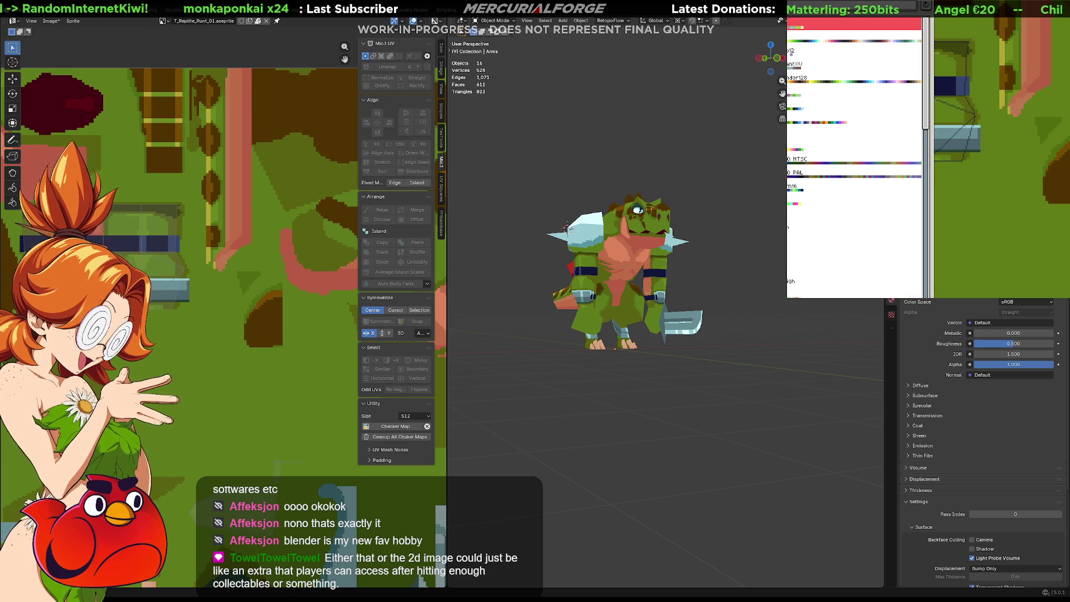
pyautogui.click(810, 211)
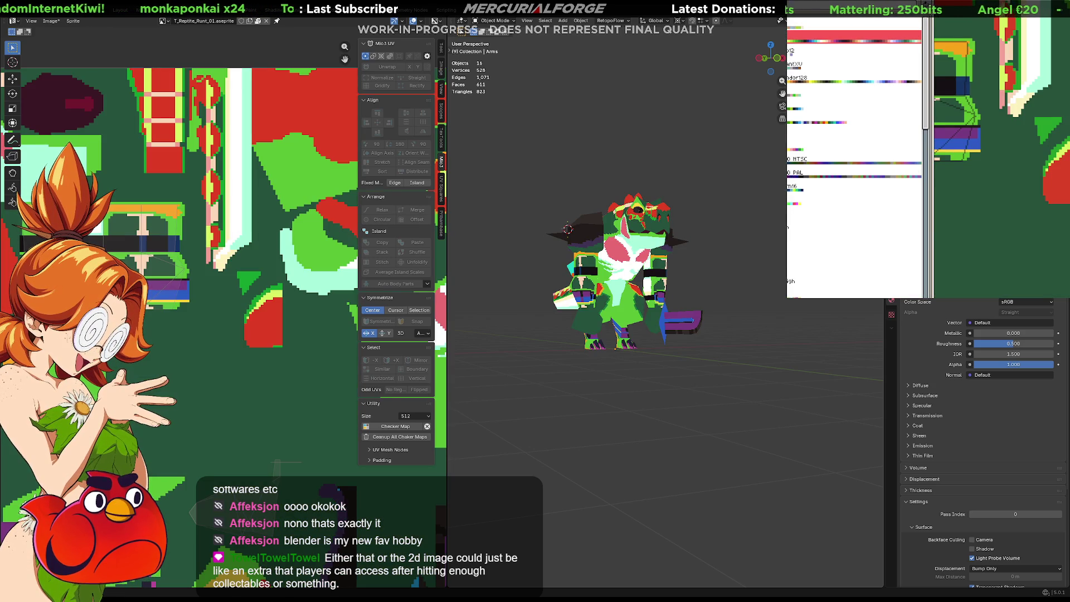
pyautogui.press('Escape')
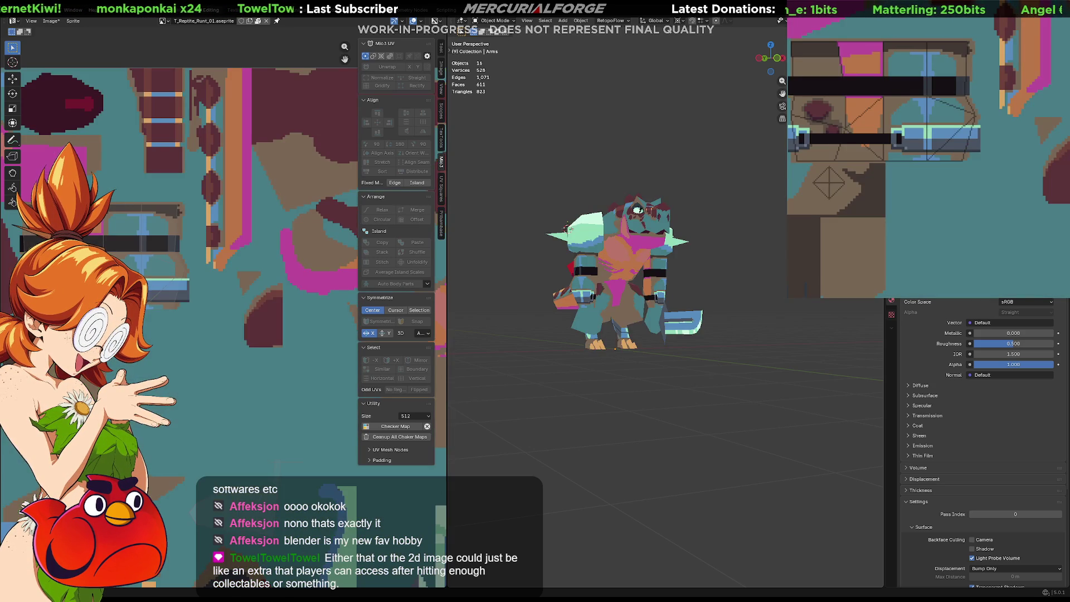
pyautogui.moveTo(577, 313); pyautogui.dragTo(619, 315, button='middle')
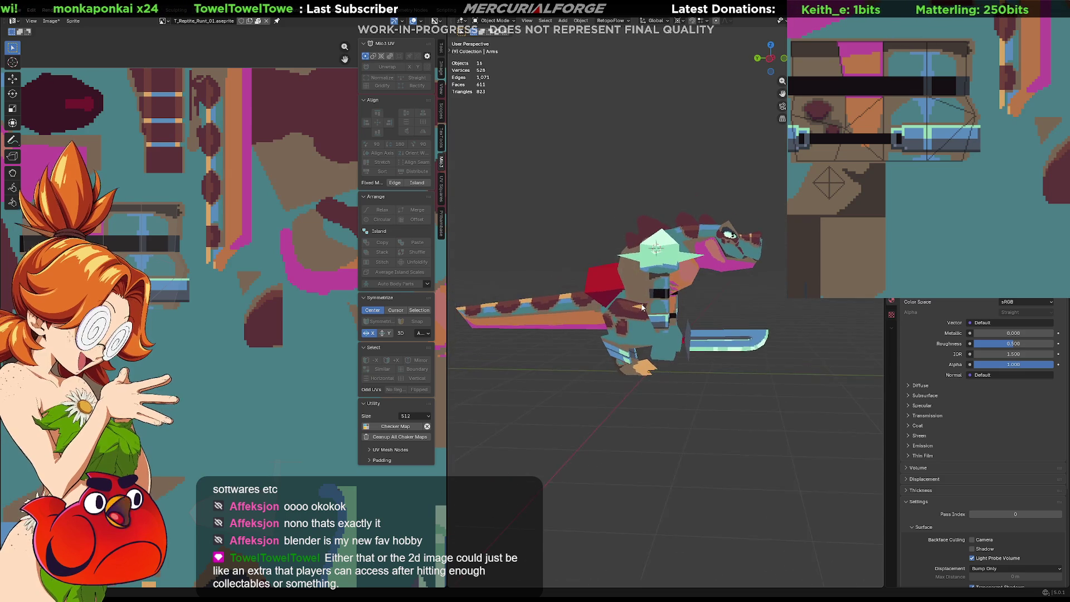
pyautogui.scroll(2, 619, 317)
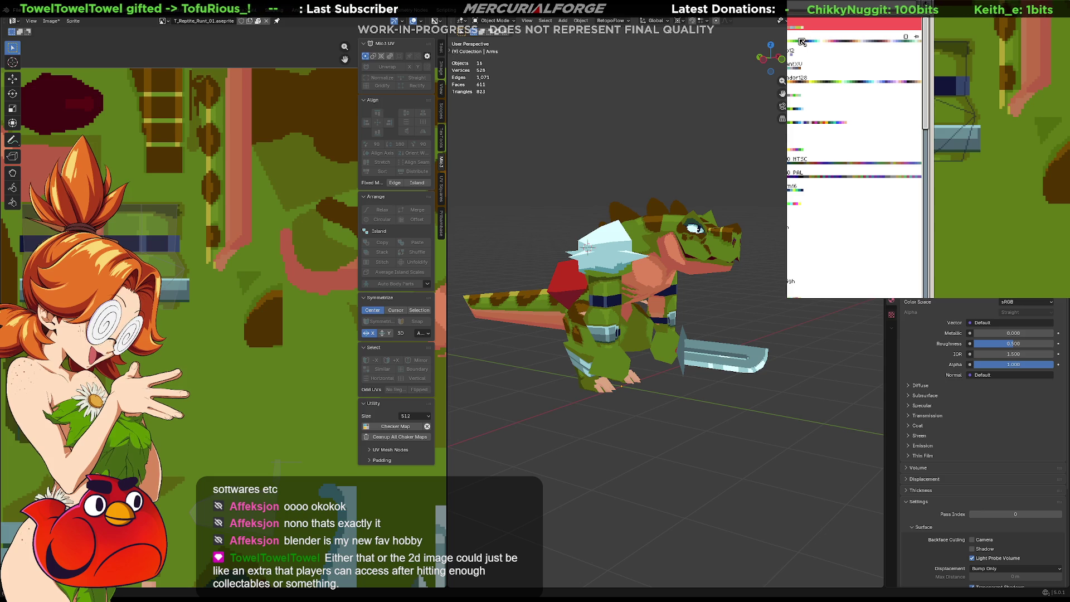
# Apply the orange-and-brown preset palette and review the recoloured character up close
pyautogui.click(792, 80)
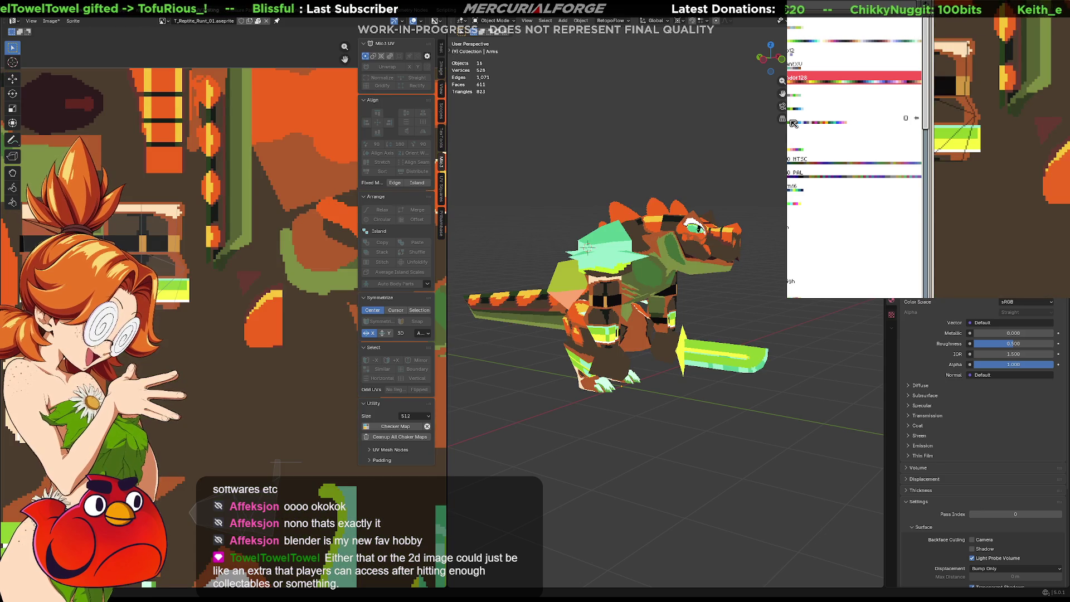
pyautogui.click(805, 287)
pyautogui.moveTo(636, 277)
pyautogui.mouseDown(button='middle')
pyautogui.moveTo(684, 273)
pyautogui.moveTo(772, 244)
pyautogui.mouseUp(button='middle')
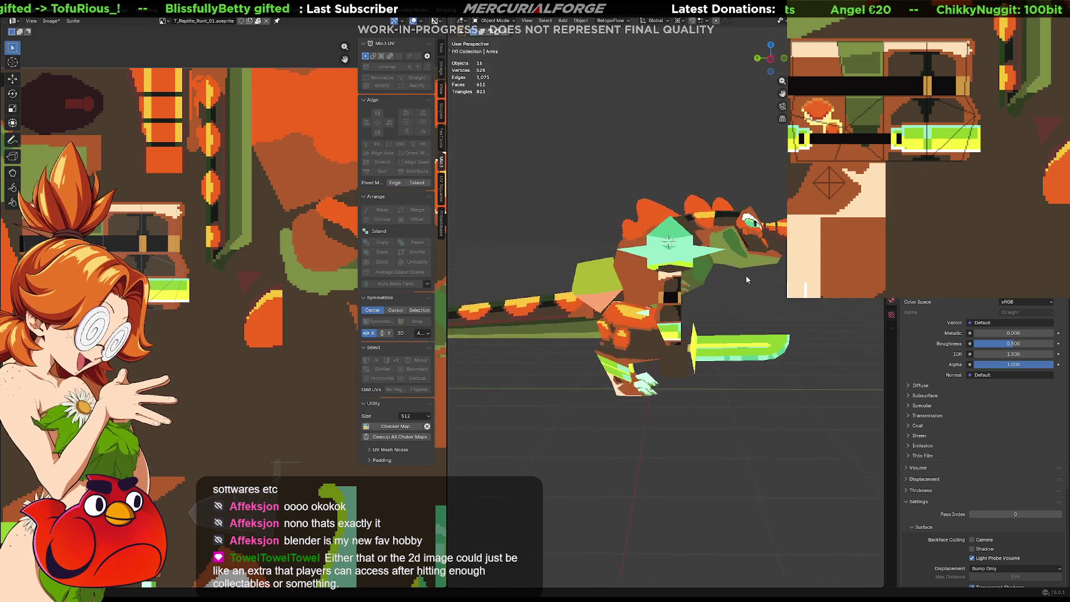
pyautogui.moveTo(736, 280); pyautogui.dragTo(749, 297, button='middle')
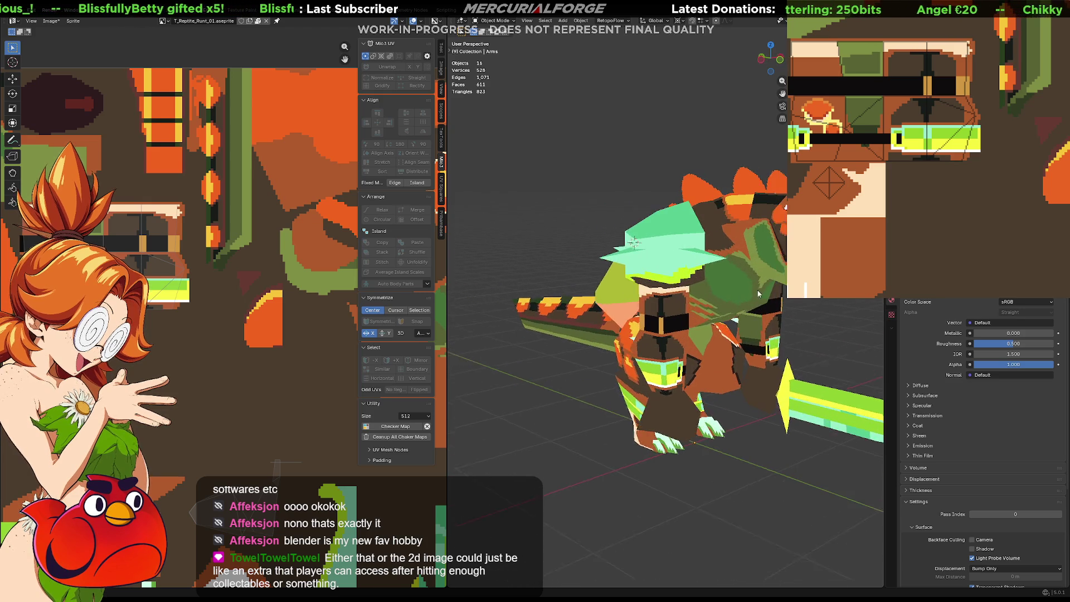
pyautogui.moveTo(749, 296)
pyautogui.mouseDown(button='middle')
pyautogui.moveTo(716, 290)
pyautogui.moveTo(722, 284)
pyautogui.moveTo(735, 281)
pyautogui.moveTo(460, 401)
pyautogui.mouseUp(button='middle')
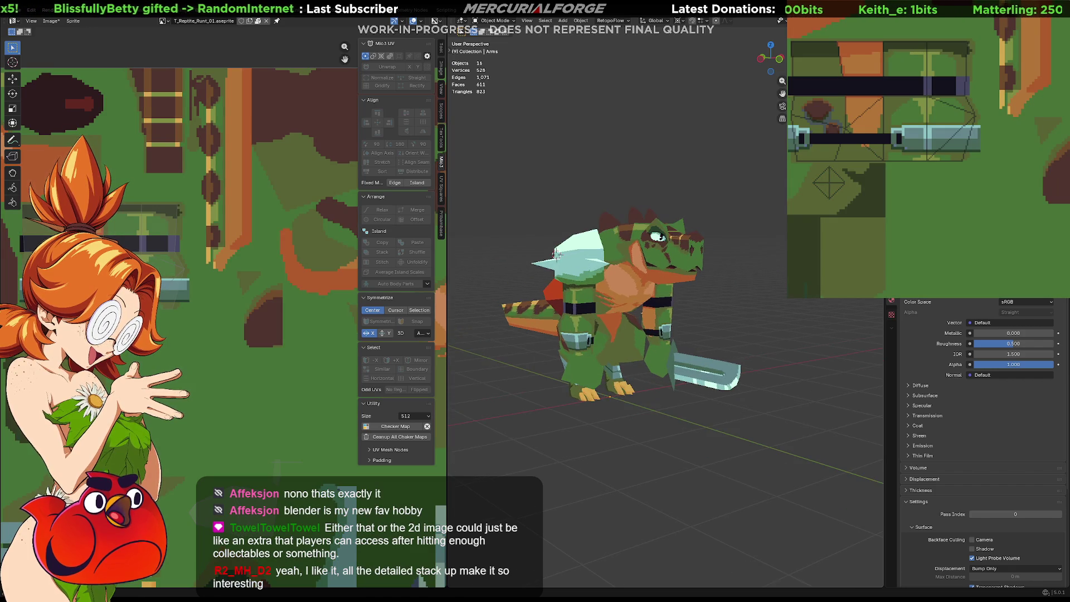
pyautogui.moveTo(529, 243)
pyautogui.mouseDown(button='middle')
pyautogui.moveTo(688, 299)
pyautogui.moveTo(526, 280)
pyautogui.moveTo(688, 271)
pyautogui.moveTo(585, 262)
pyautogui.moveTo(593, 252)
pyautogui.moveTo(587, 260)
pyautogui.moveTo(697, 259)
pyautogui.moveTo(478, 262)
pyautogui.moveTo(685, 255)
pyautogui.moveTo(632, 257)
pyautogui.moveTo(608, 279)
pyautogui.moveTo(542, 268)
pyautogui.moveTo(648, 264)
pyautogui.mouseUp(button='middle')
# Re-export the green texture, overwriting the existing texture file
pyautogui.moveTo(618, 205)
pyautogui.mouseDown(button='middle')
pyautogui.moveTo(640, 245)
pyautogui.moveTo(677, 249)
pyautogui.moveTo(593, 261)
pyautogui.moveTo(528, 246)
pyautogui.moveTo(552, 237)
pyautogui.moveTo(595, 260)
pyautogui.moveTo(586, 262)
pyautogui.mouseUp(button='middle')
pyautogui.press('a')
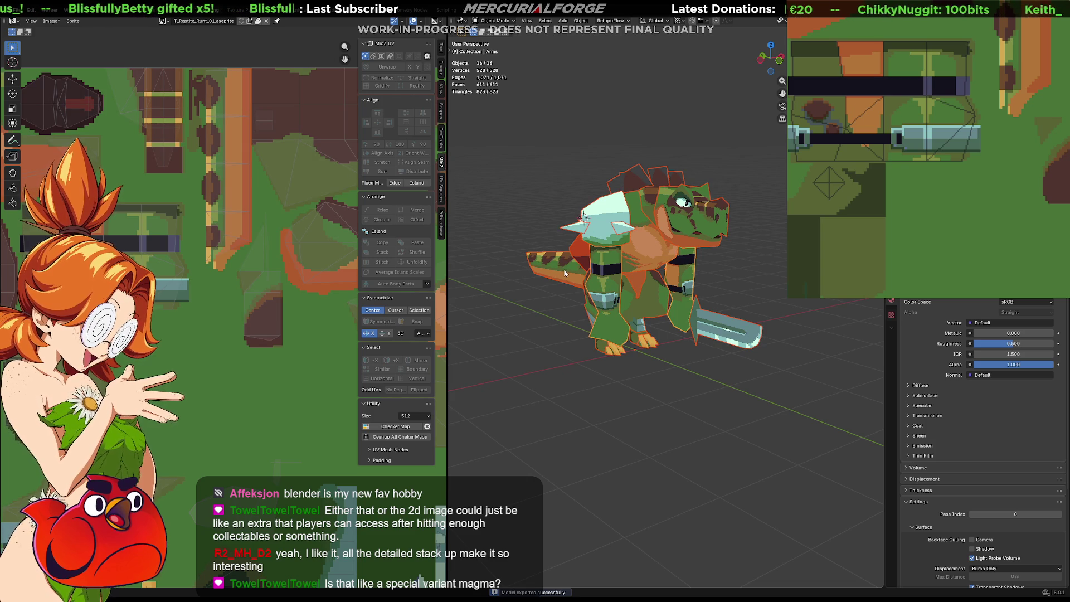
pyautogui.hotkey('ctrl', 'alt', 'shift', 's')
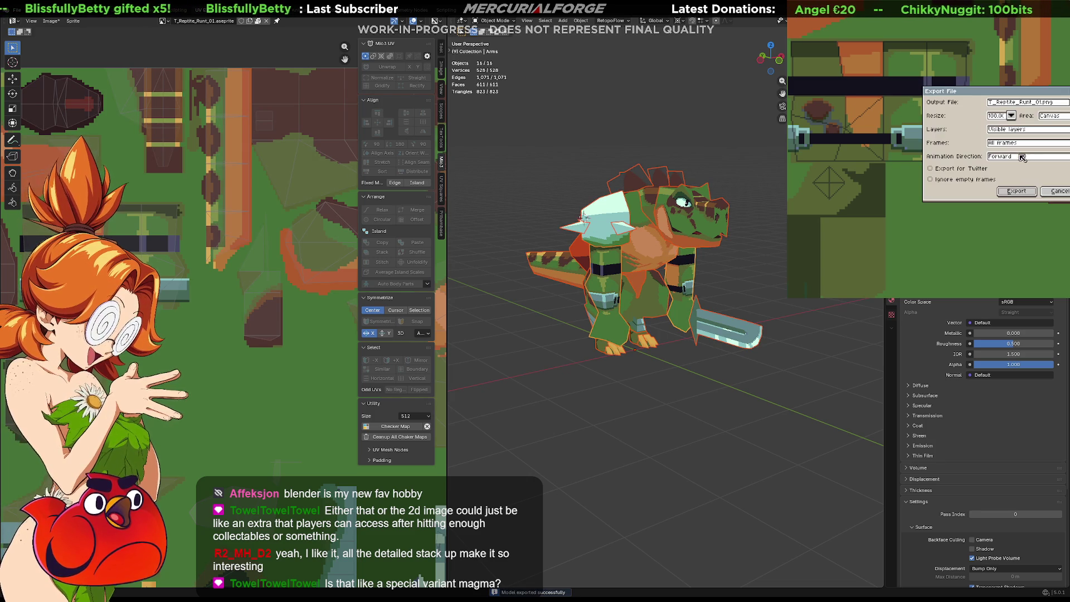
pyautogui.click(1024, 192)
pyautogui.click(903, 225)
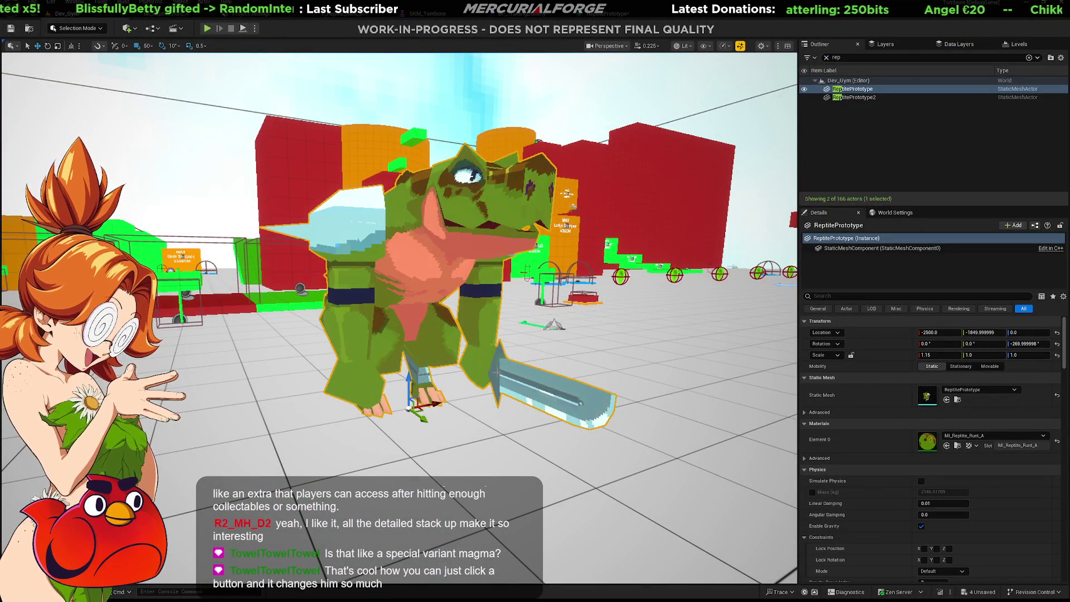
# Open the T_Reptile_Runt_01 texture asset from the Content Browser and save it
pyautogui.moveTo(402, 251); pyautogui.dragTo(435, 267, button='right')
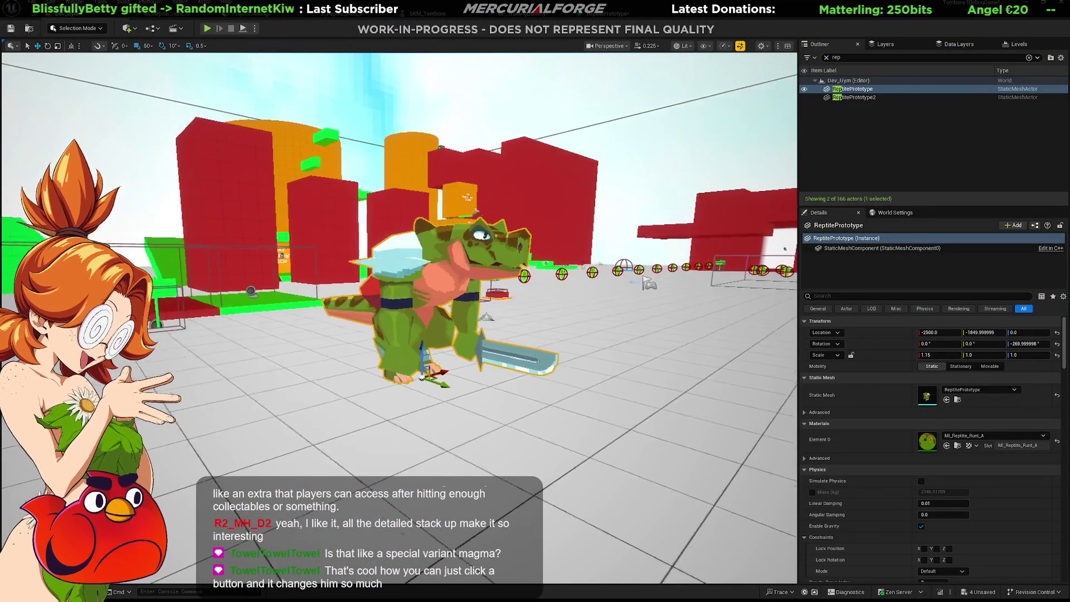
pyautogui.hotkey('ctrl', 'space')
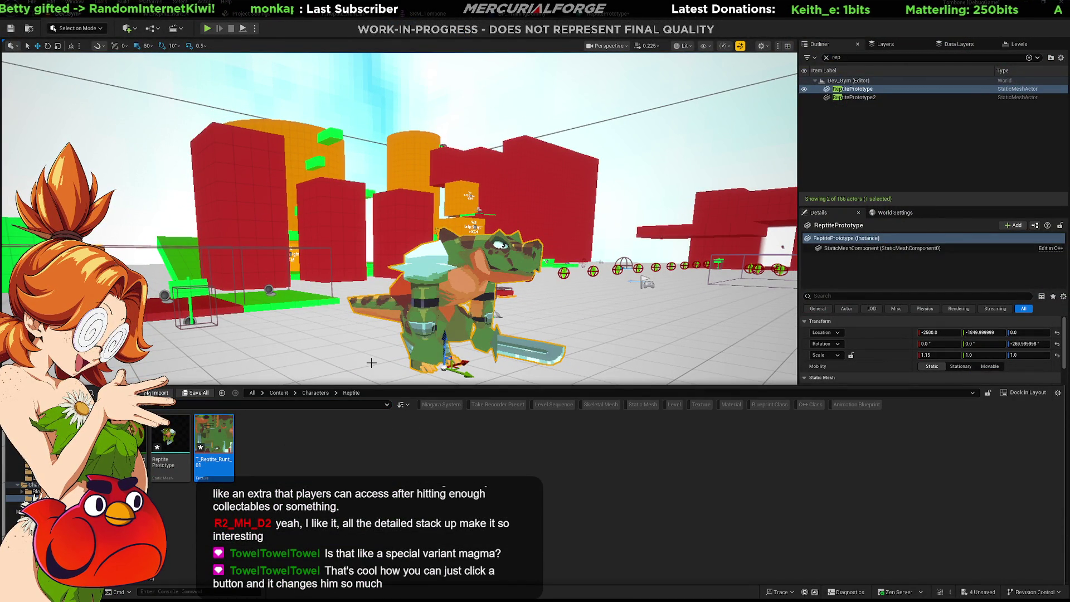
pyautogui.doubleClick(214, 439)
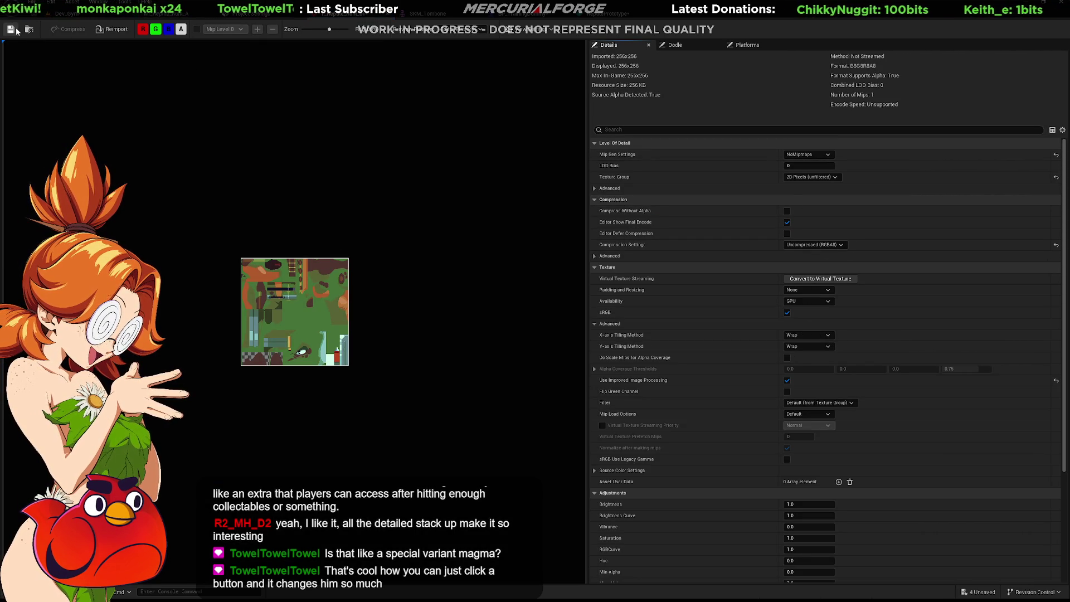
pyautogui.click(100, 17)
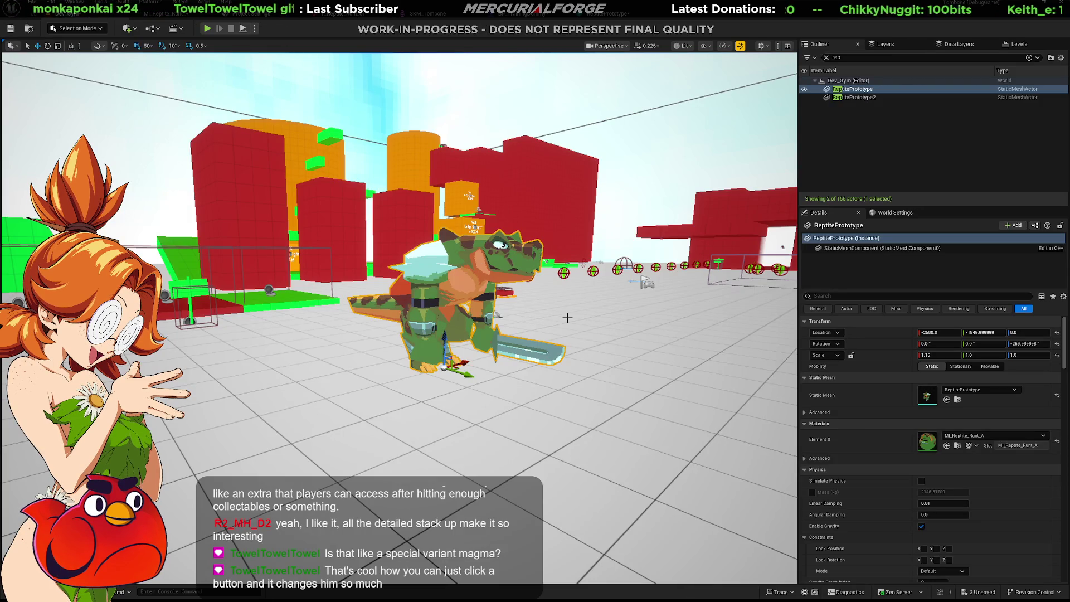
# Select the floor cube and start Play In Editor
pyautogui.click(500, 448)
pyautogui.hotkey('alt', 'p')
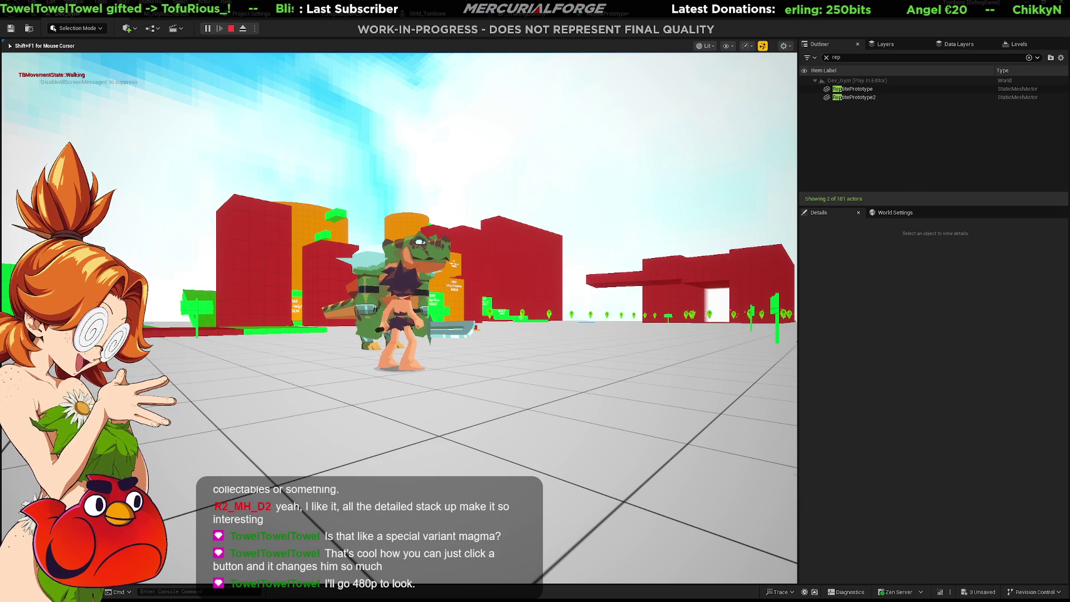
# Run the hero around the reptile and switch the game view to fullscreen
pyautogui.press('w')
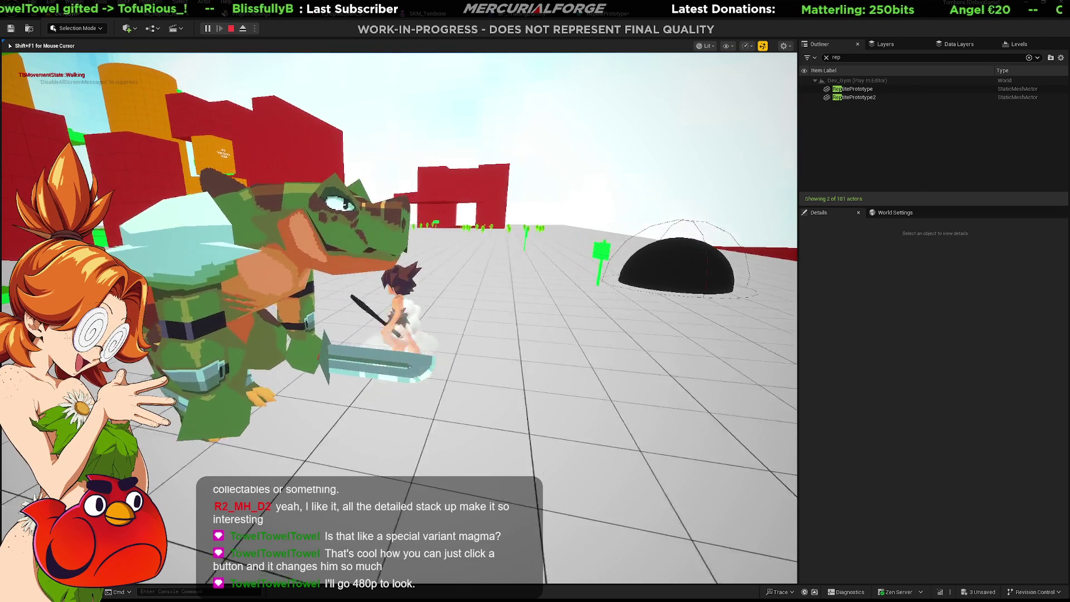
pyautogui.press('s')
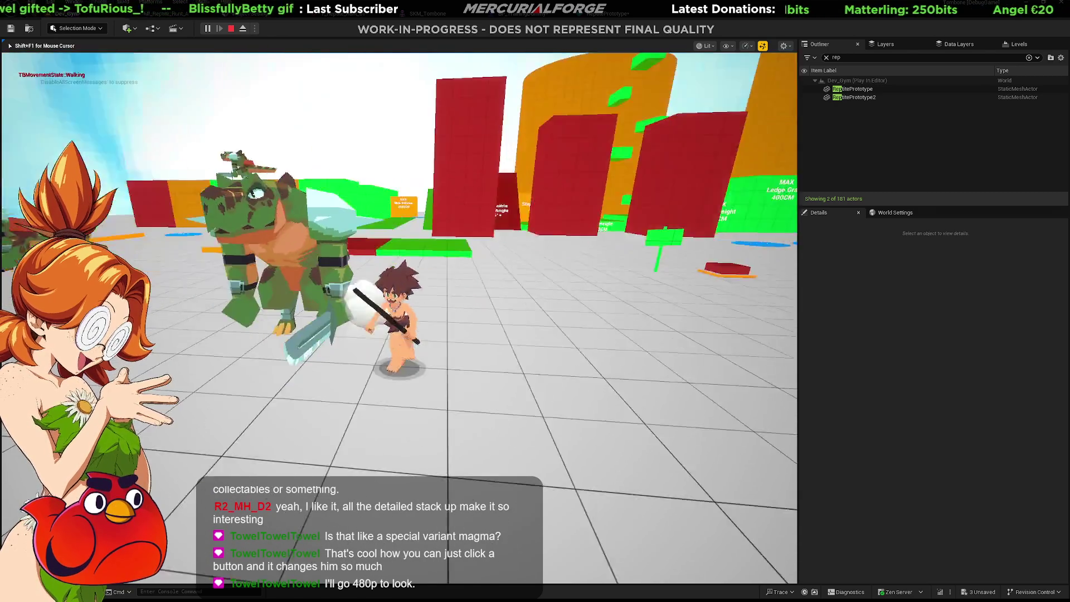
pyautogui.press('F11')
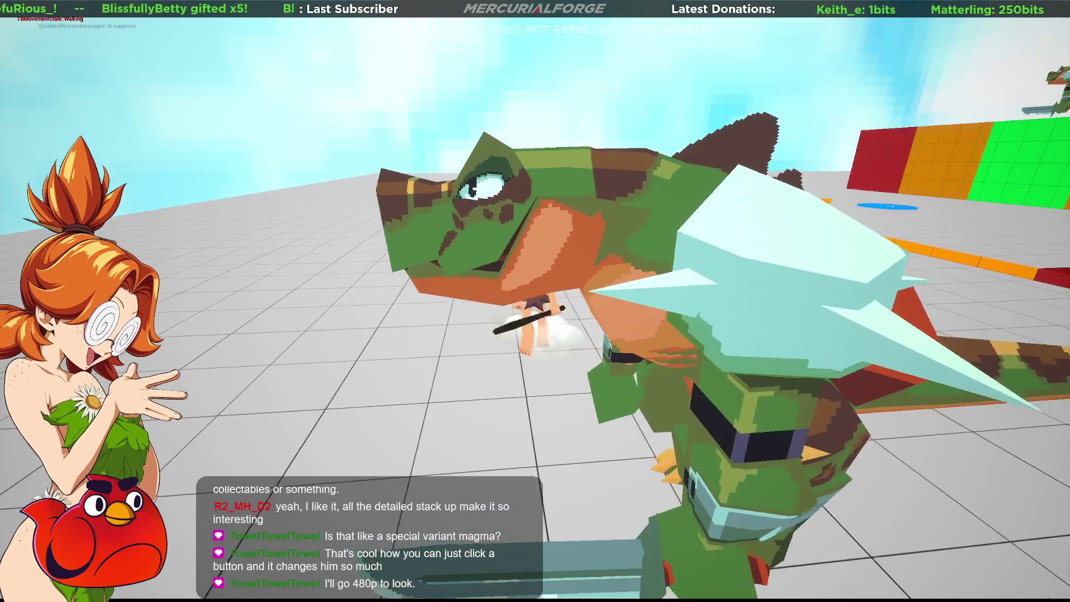
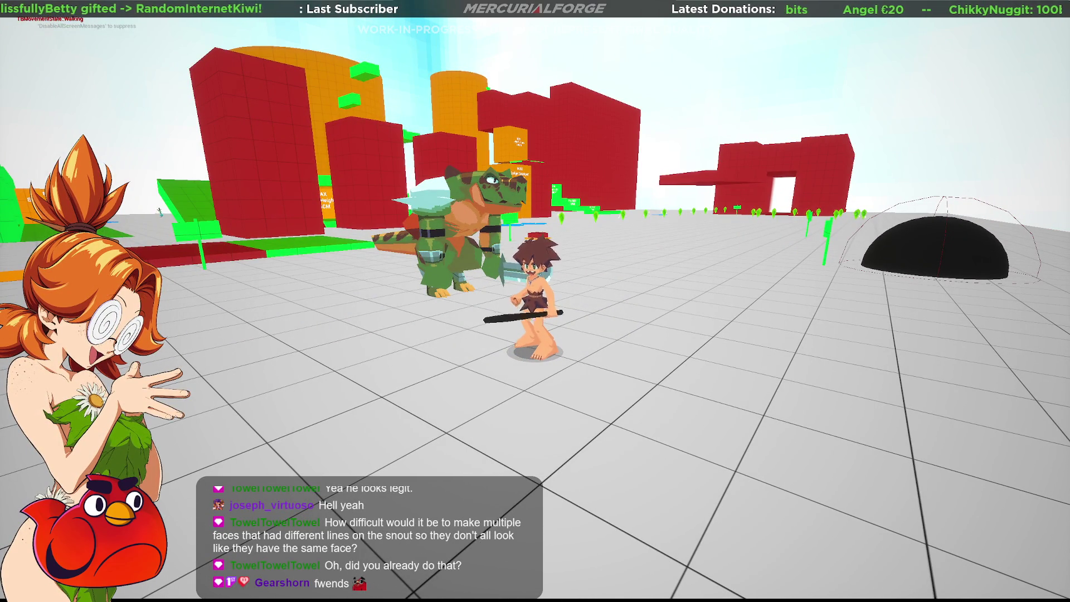
# Eject to a free camera and back, then run in and attack the green reptile
pyautogui.press('F8')
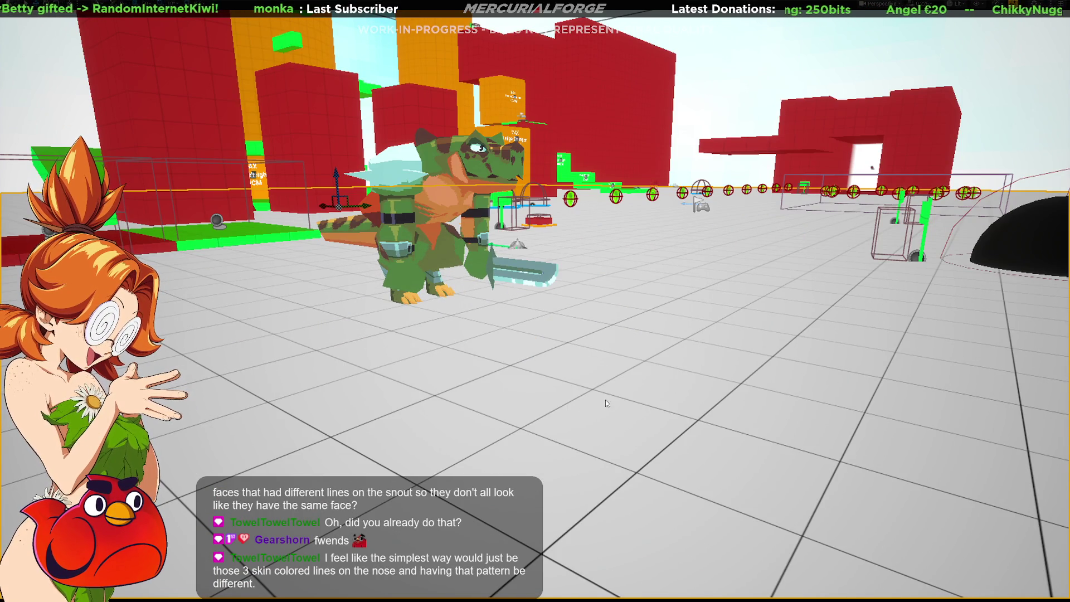
pyautogui.press('F8')
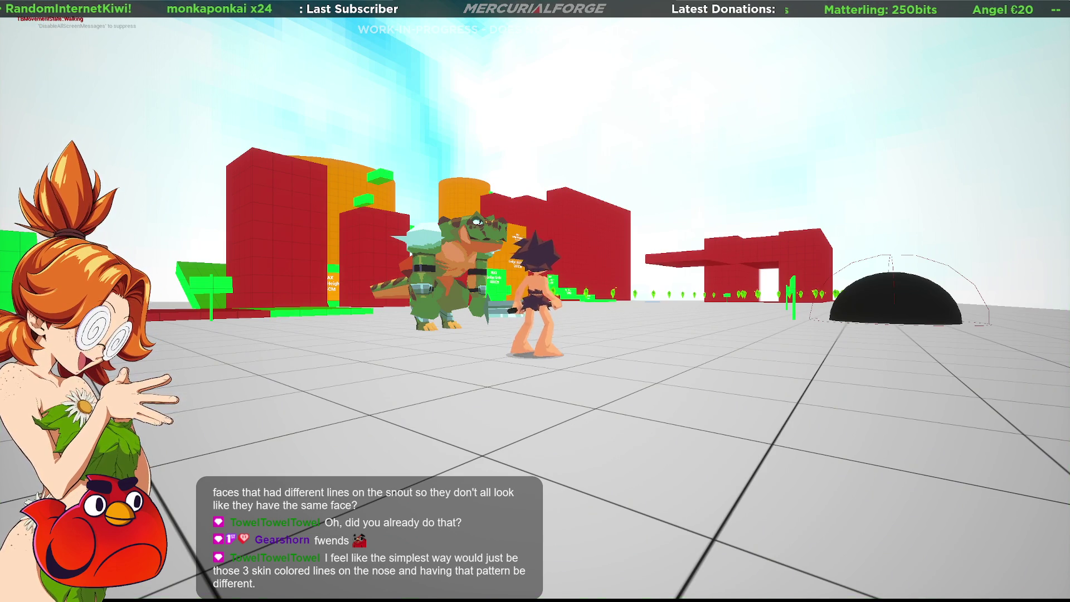
pyautogui.press('w')
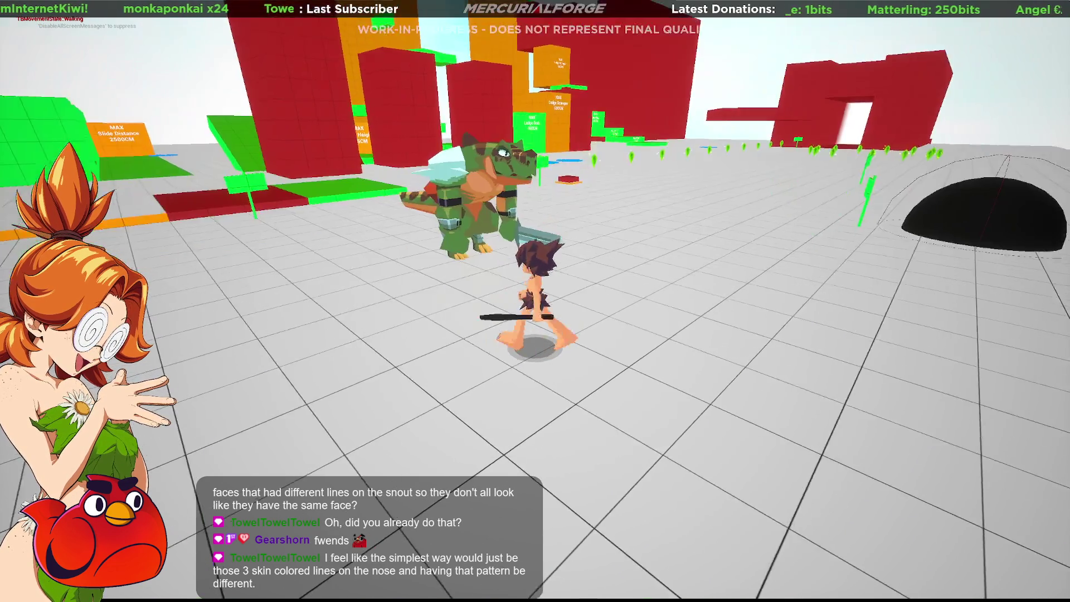
pyautogui.click(535, 301)
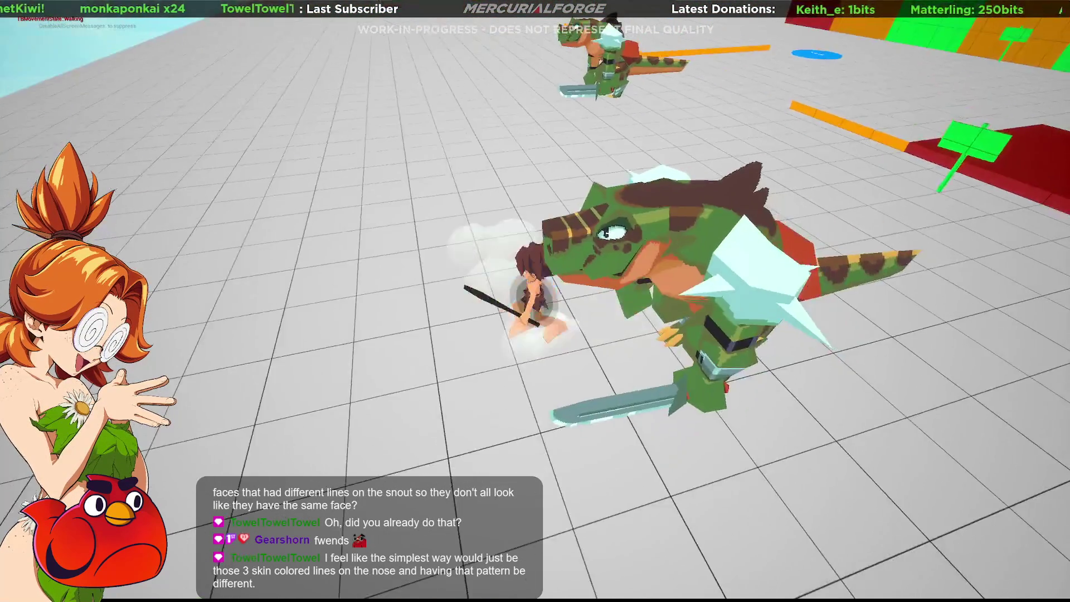
pyautogui.press('space')
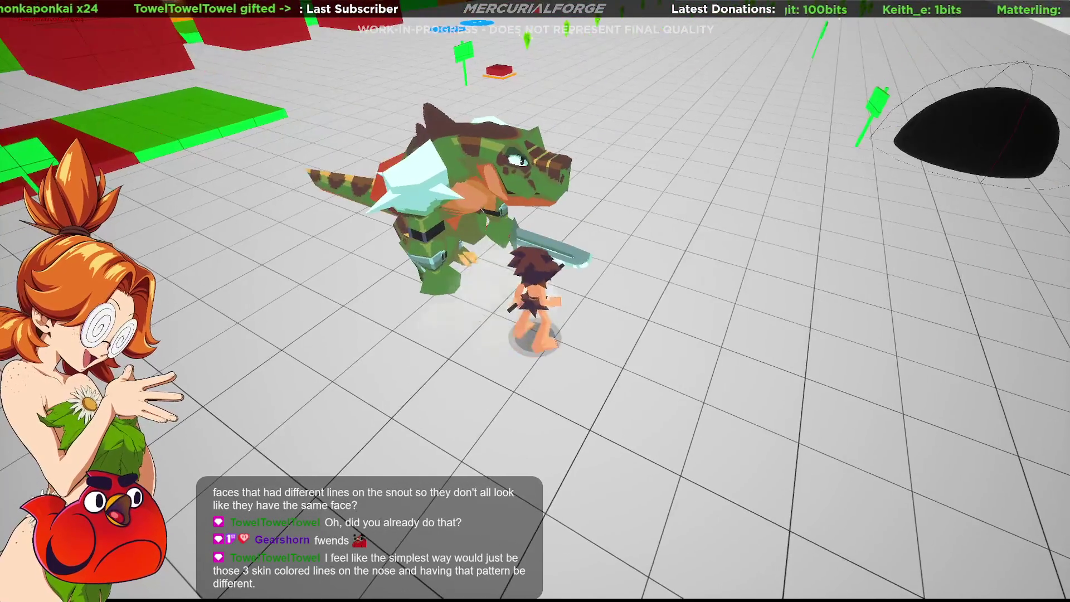
# Dodge, strike and dash at the reptiles, then end the play session
pyautogui.press('space')
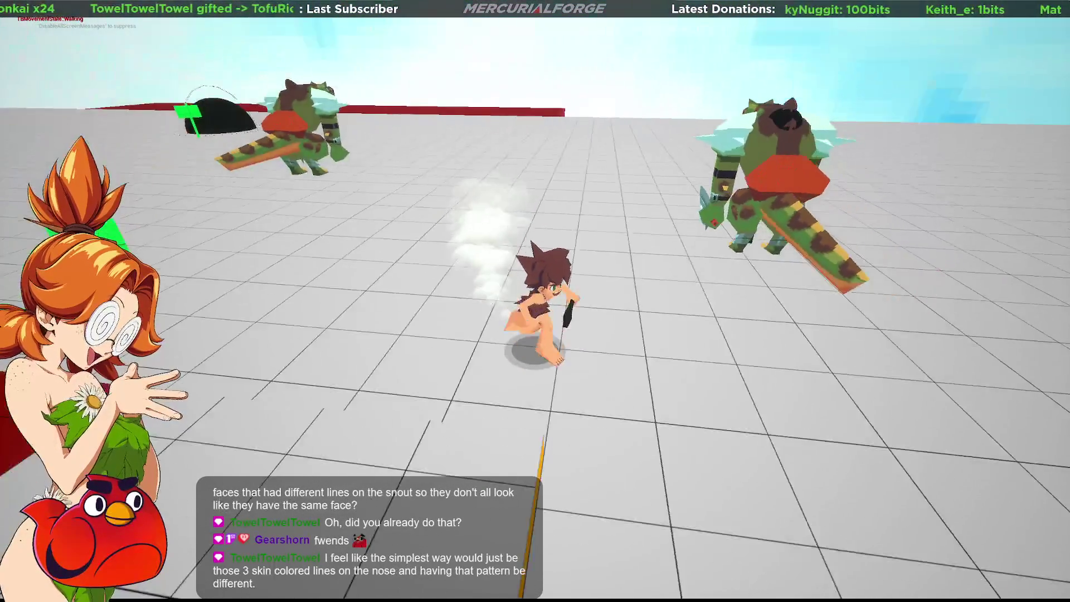
pyautogui.click(535, 300)
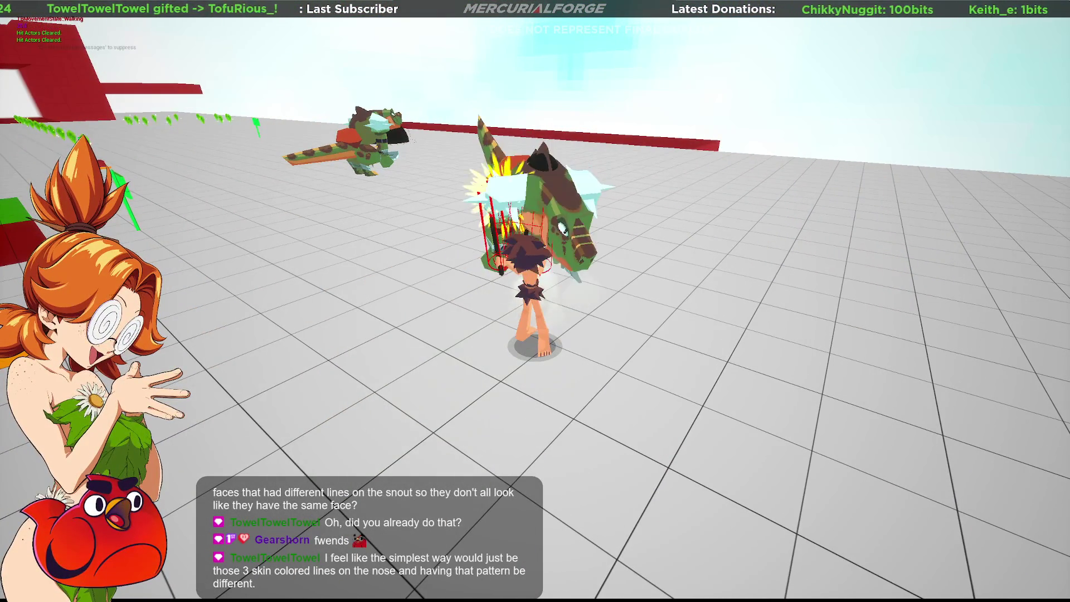
pyautogui.press('w')
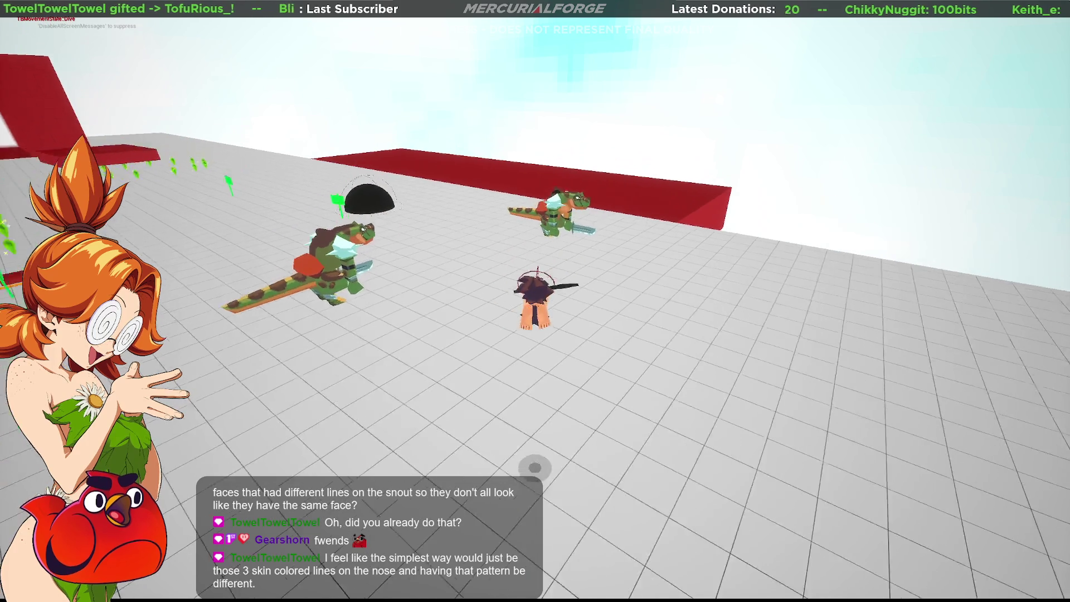
pyautogui.press('space')
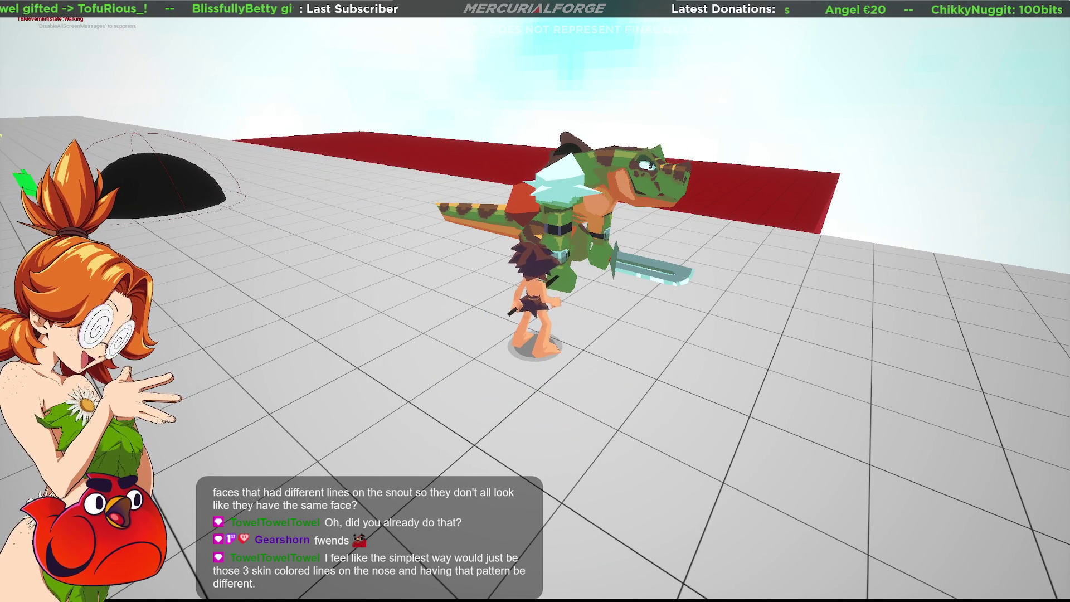
pyautogui.press('Escape')
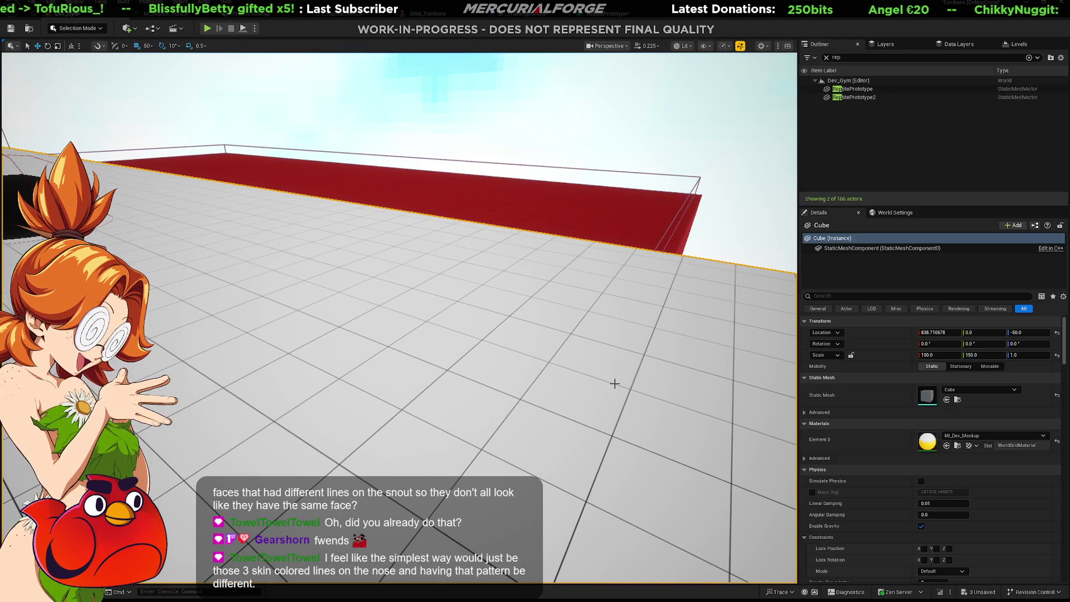
# Export the edited reptile texture over the existing file and return to the Unreal level
pyautogui.hotkey('alt', 'Tab')
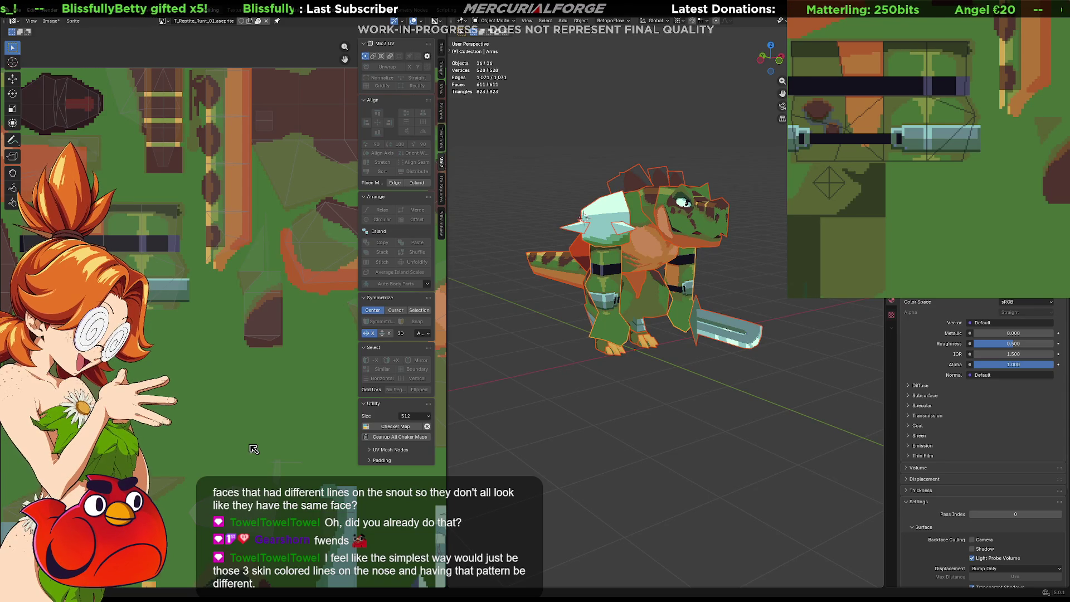
pyautogui.hotkey('ctrl', 'alt', 'shift', 's')
pyautogui.click(1011, 192)
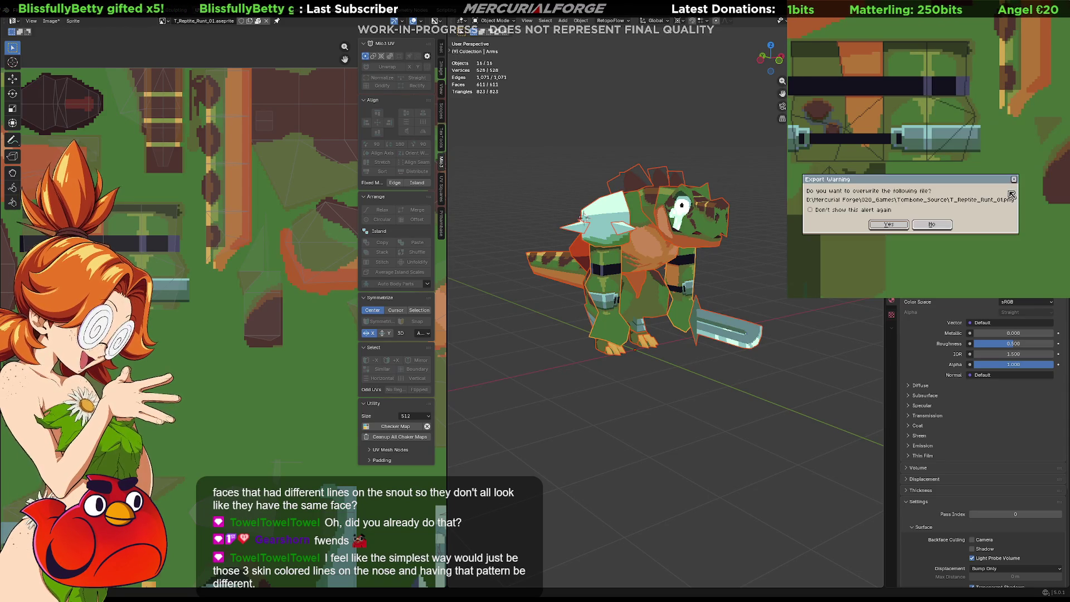
pyautogui.click(890, 222)
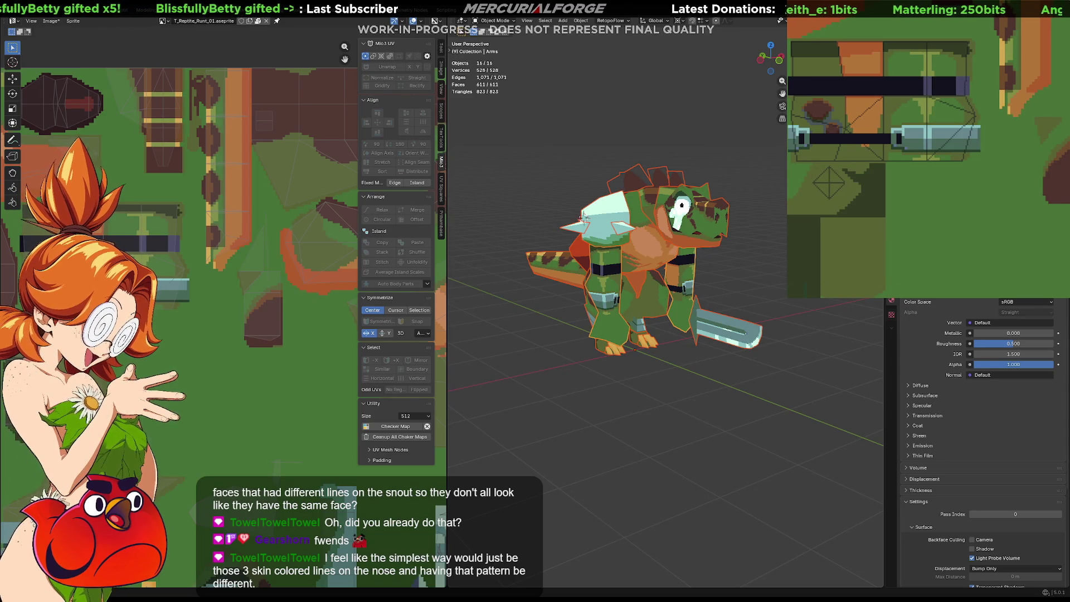
pyautogui.hotkey('alt', 'Tab')
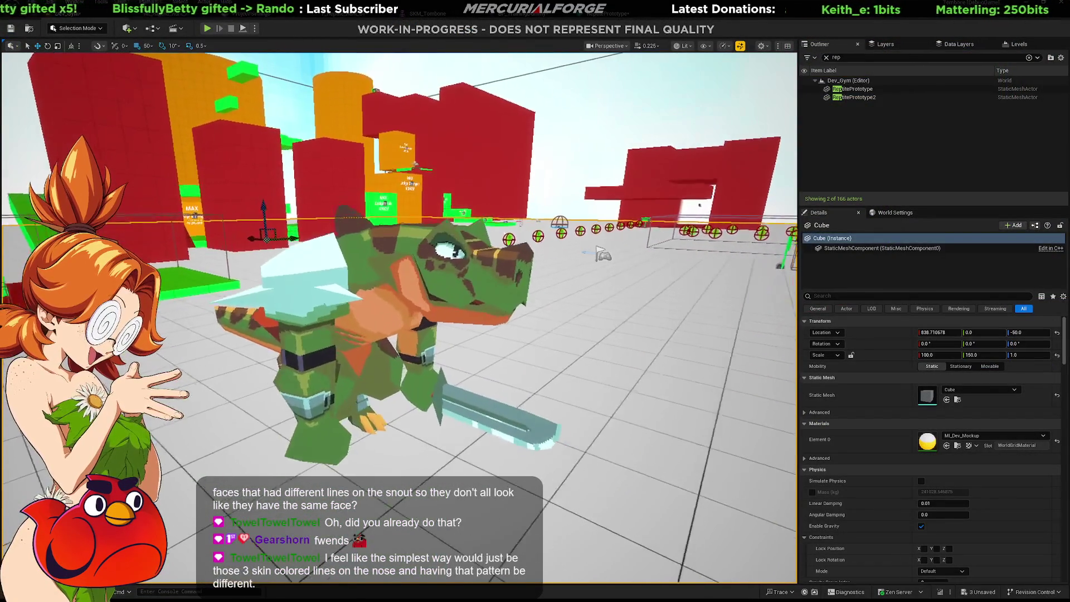
# Check the content assets, inspect the refreshed reptile's head up close, and start a play session
pyautogui.hotkey('ctrl', 'space')
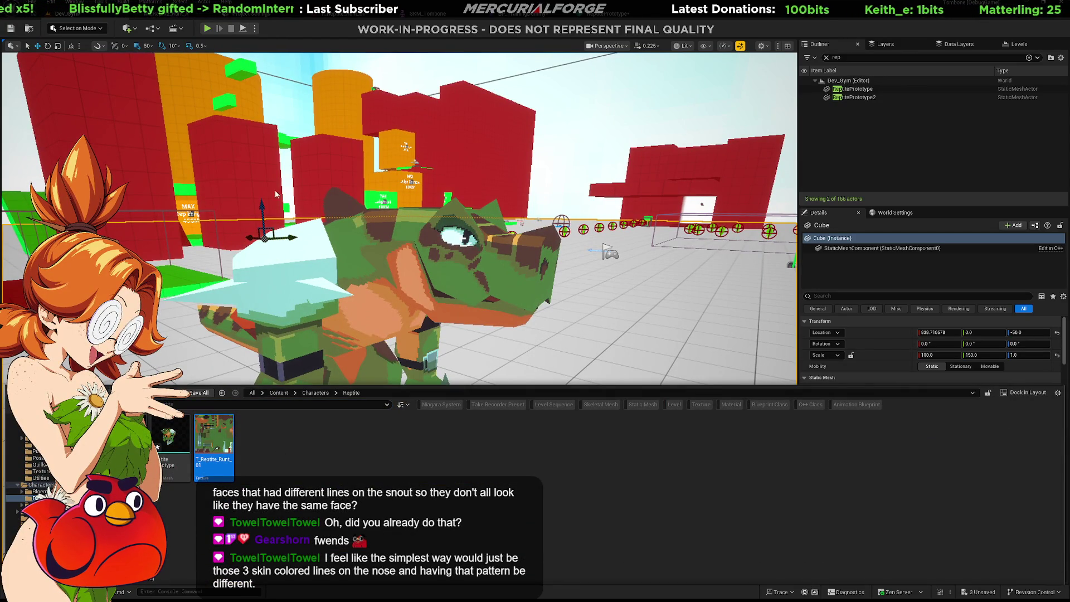
pyautogui.click(590, 282)
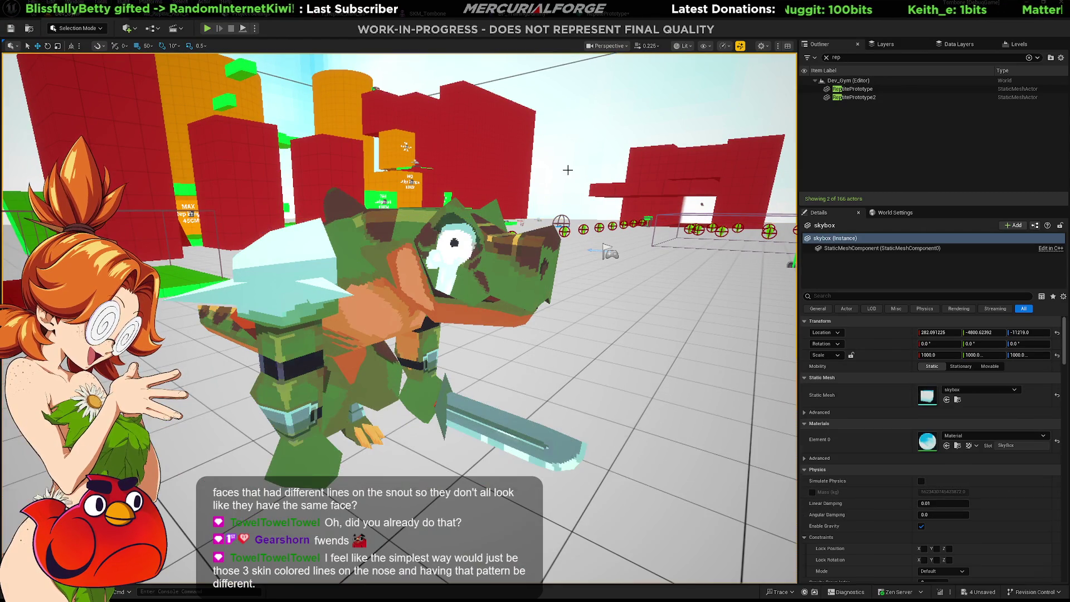
pyautogui.moveTo(589, 282)
pyautogui.mouseDown(button='right')
pyautogui.moveTo(577, 284)
pyautogui.moveTo(591, 287)
pyautogui.mouseUp(button='right')
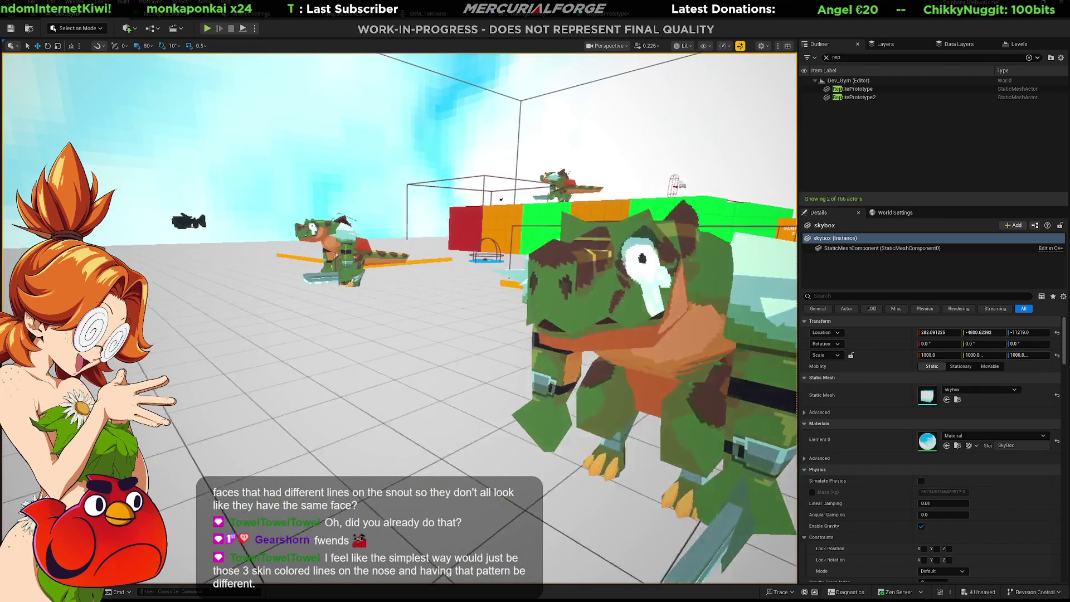
pyautogui.moveTo(442, 397); pyautogui.dragTo(442, 396, button='right')
pyautogui.hotkey('alt', 'p')
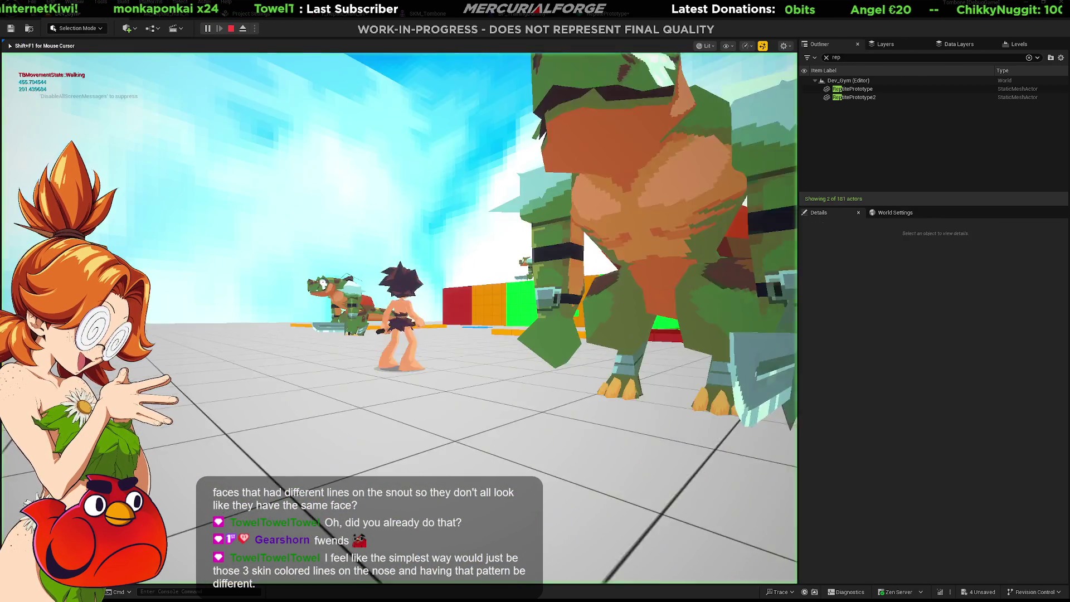
# Run the character around the arena slashing at the nearby reptile
pyautogui.press('a')
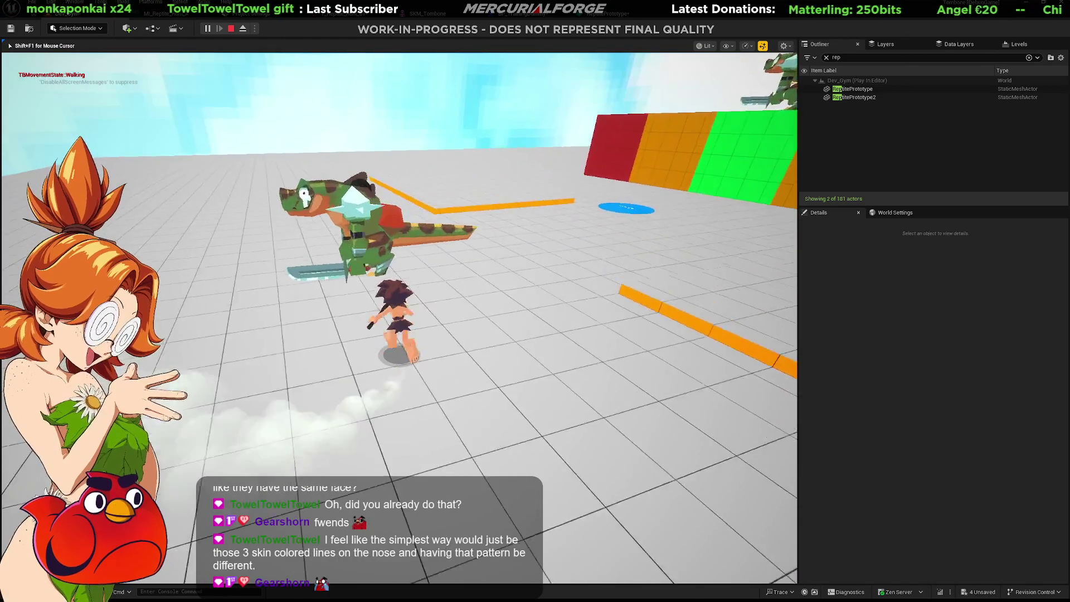
pyautogui.click(399, 318)
pyautogui.press('w')
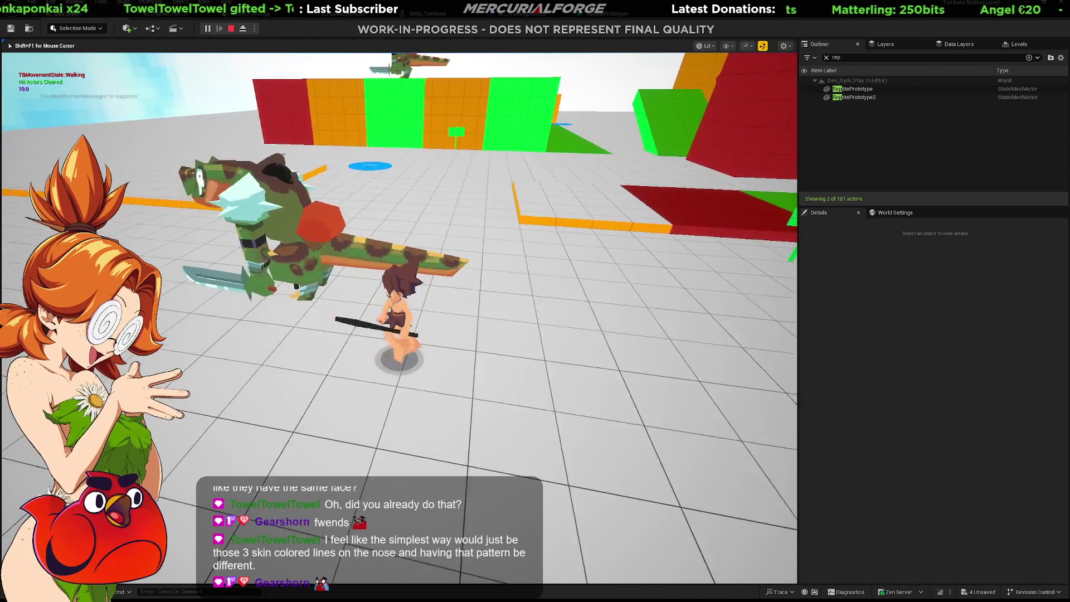
pyautogui.click(399, 317)
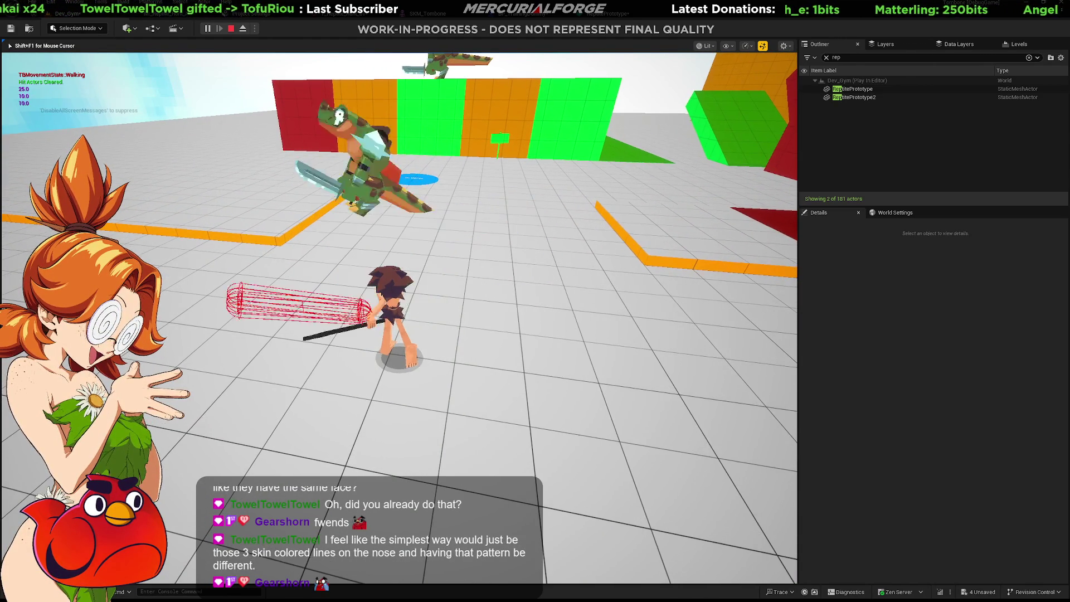
pyautogui.press('w')
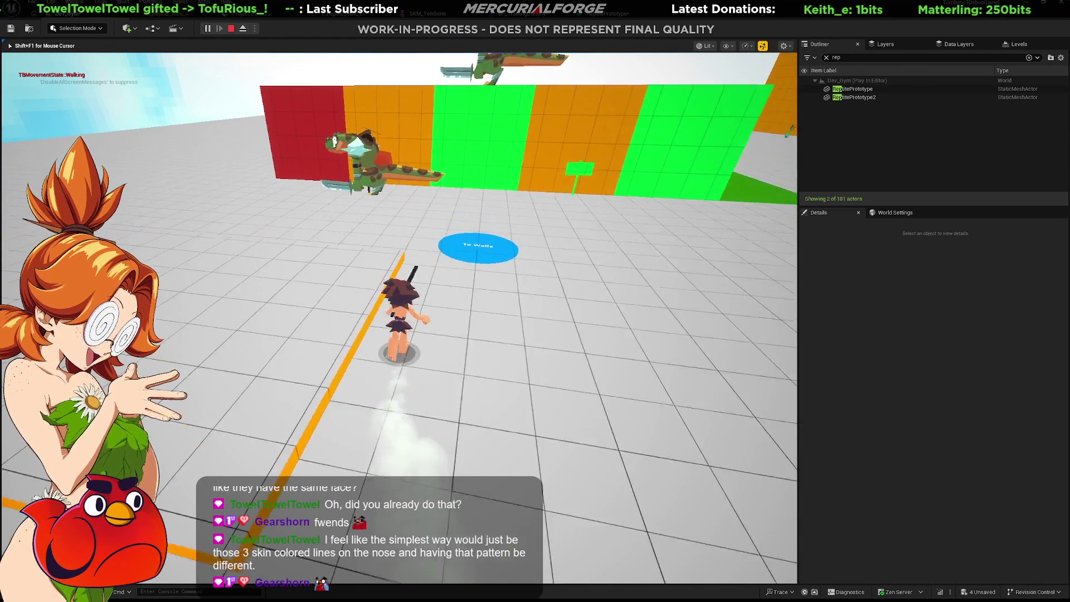
pyautogui.click(399, 318)
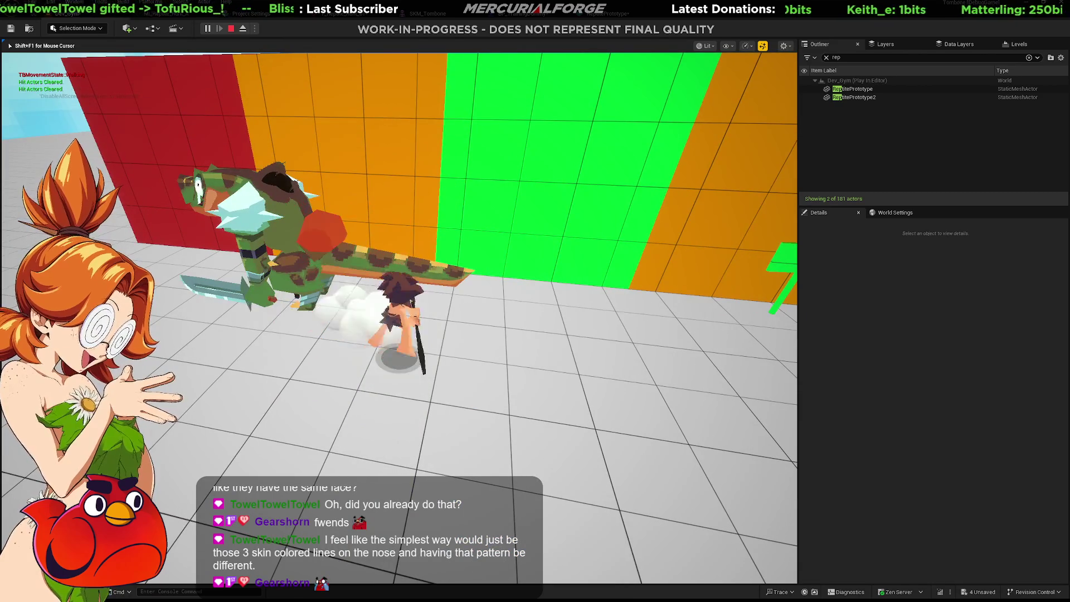
pyautogui.click(398, 318)
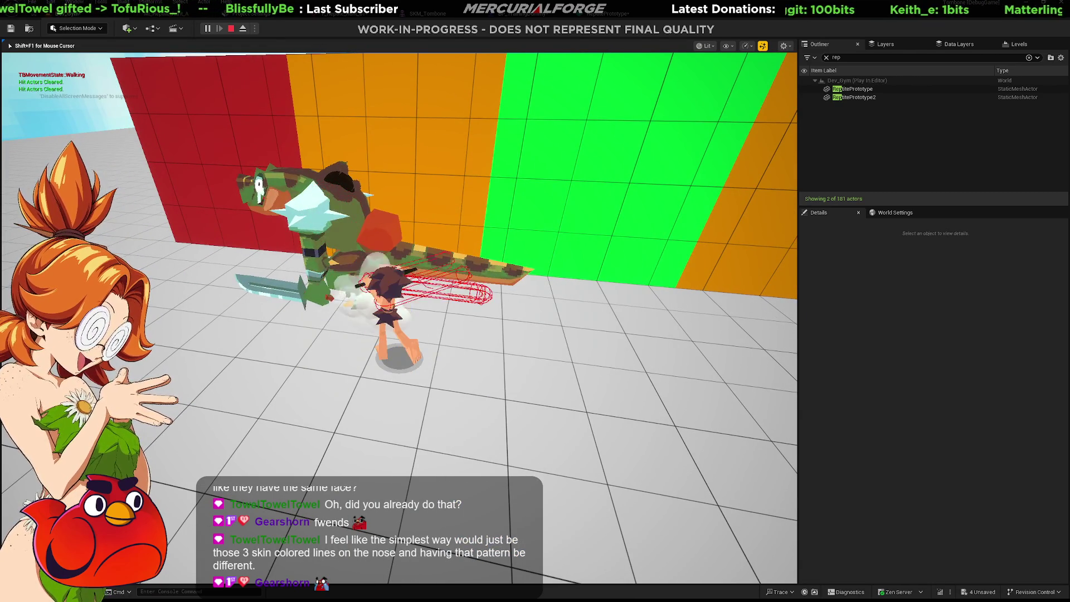
# Dive roll, attack the reptile up close and chase the distant reptiles
pyautogui.press('ctrl')
pyautogui.press('w')
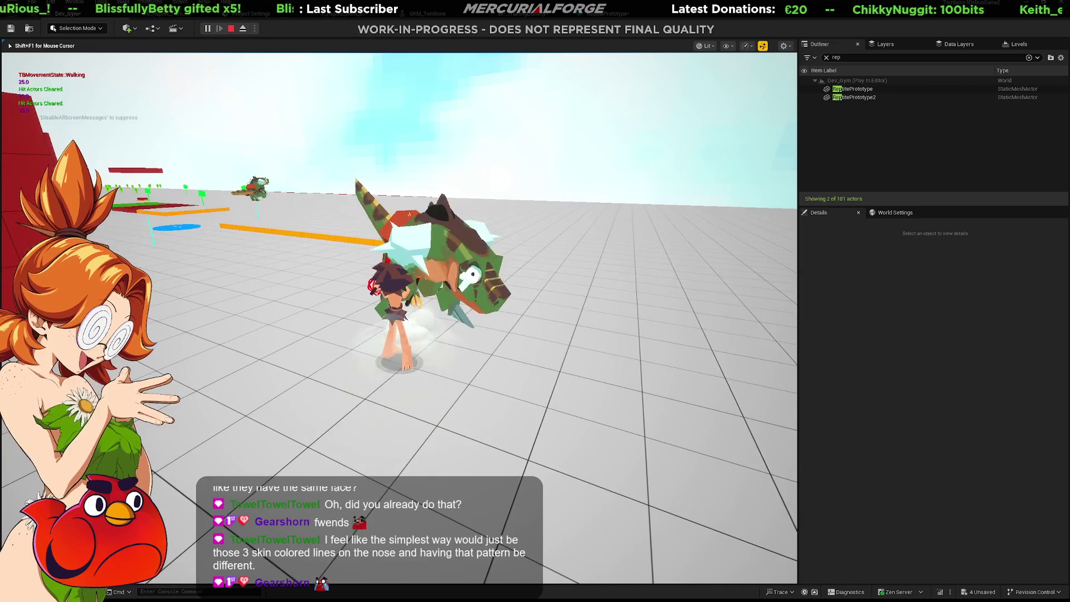
pyautogui.press('w')
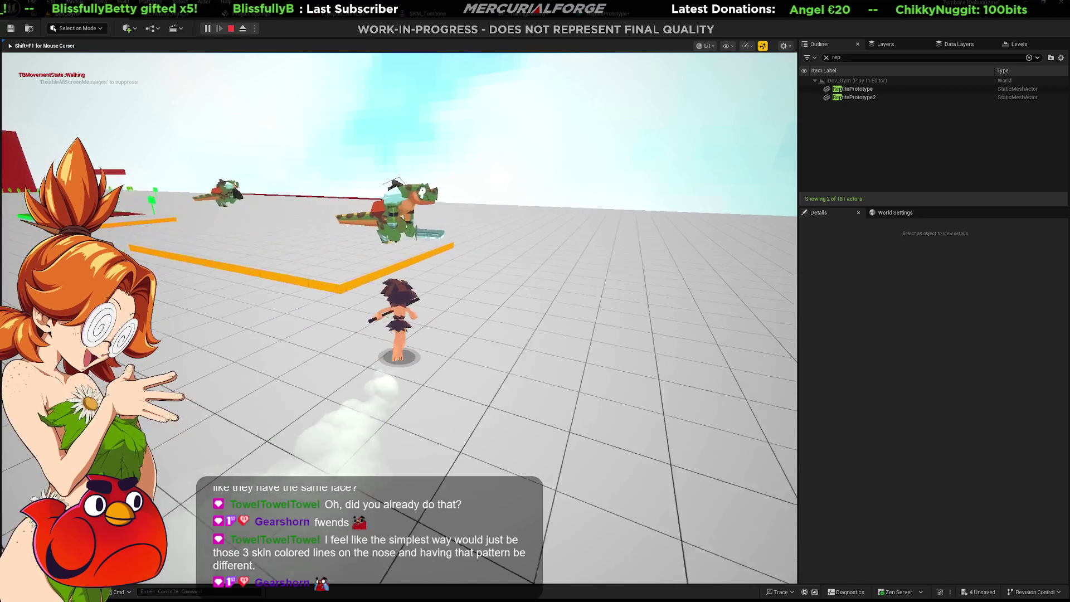
pyautogui.click(399, 318)
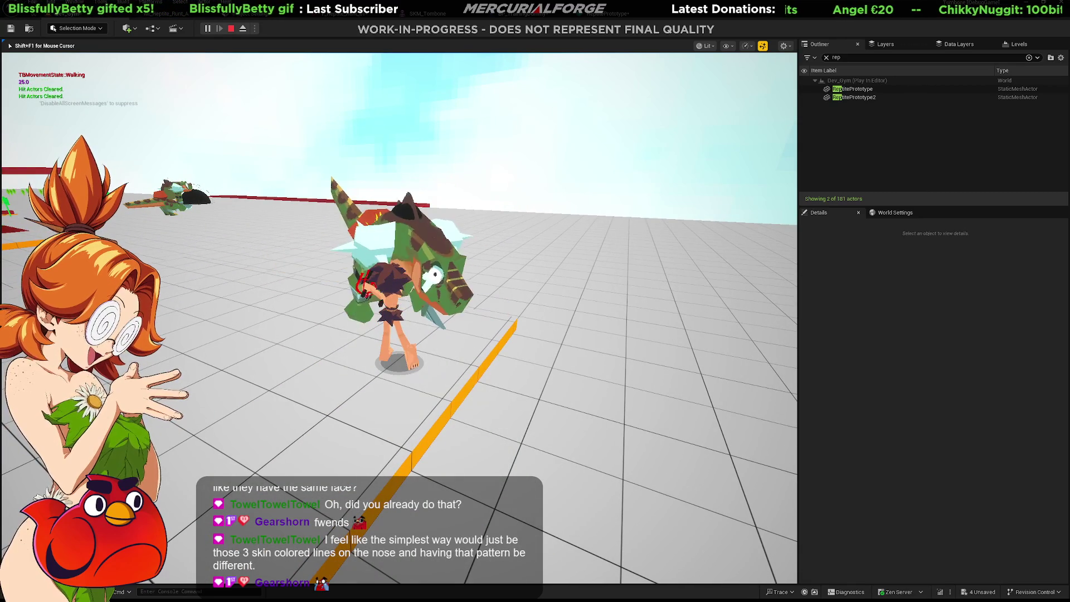
pyautogui.press('w')
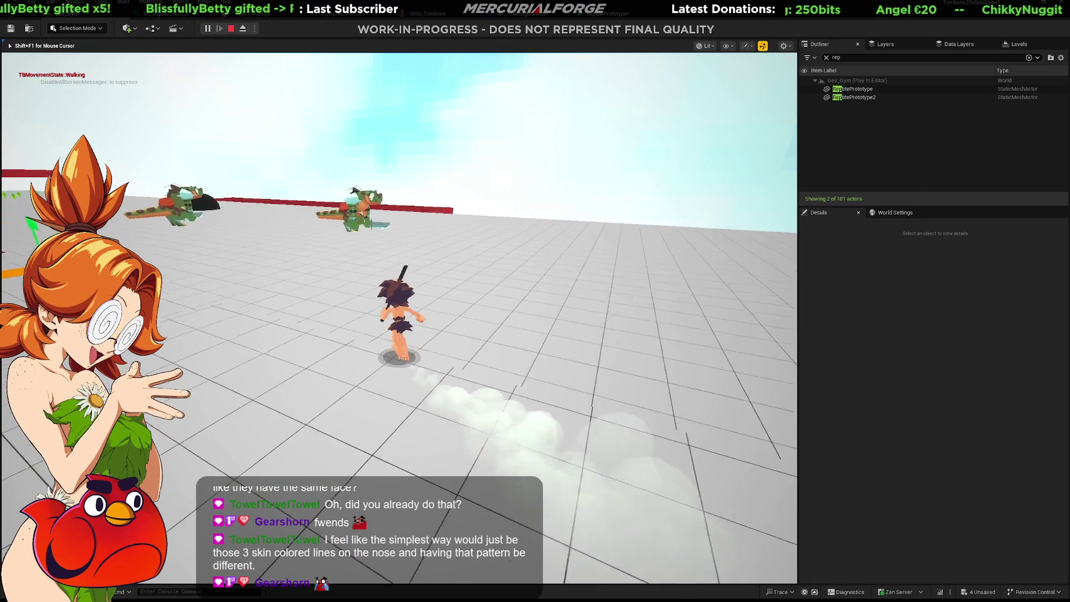
pyautogui.press('w')
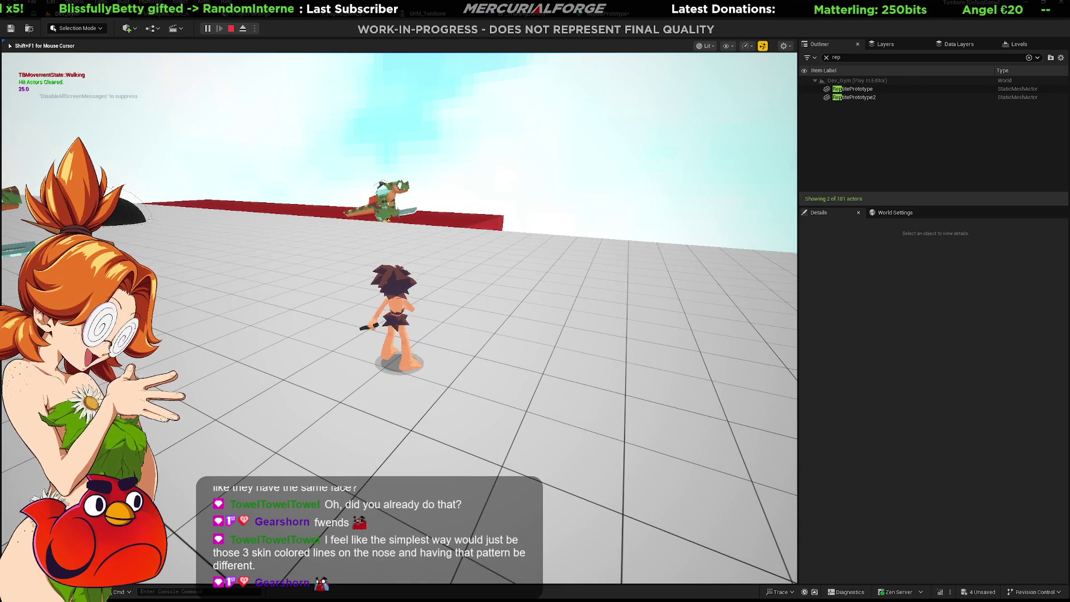
pyautogui.press('w')
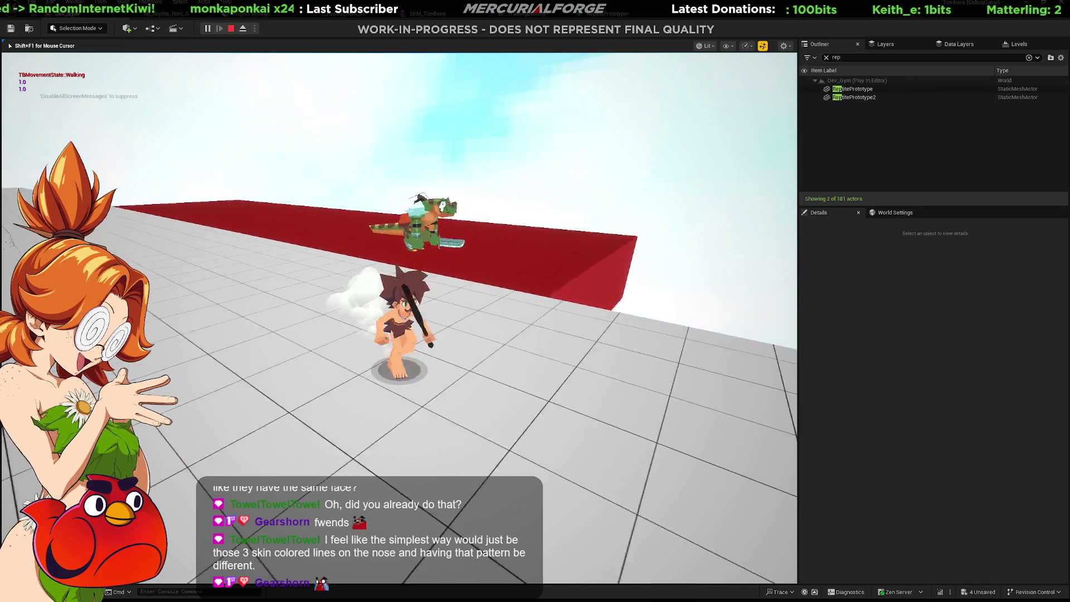
# Test diving off the platform, dashing and climbing the red wall, then stop the play session
pyautogui.press('space')
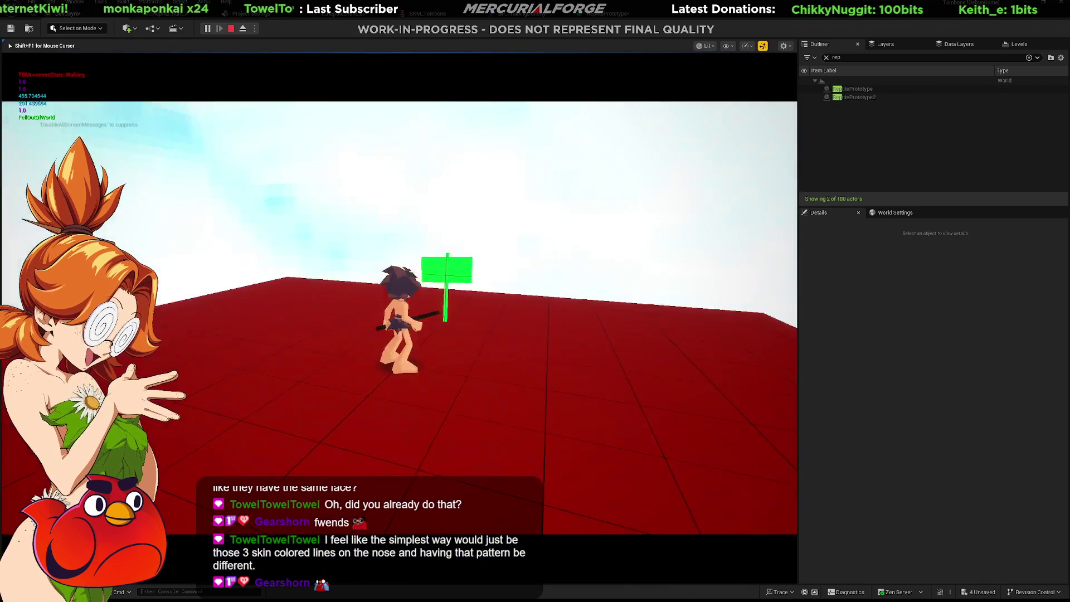
pyautogui.press('shift')
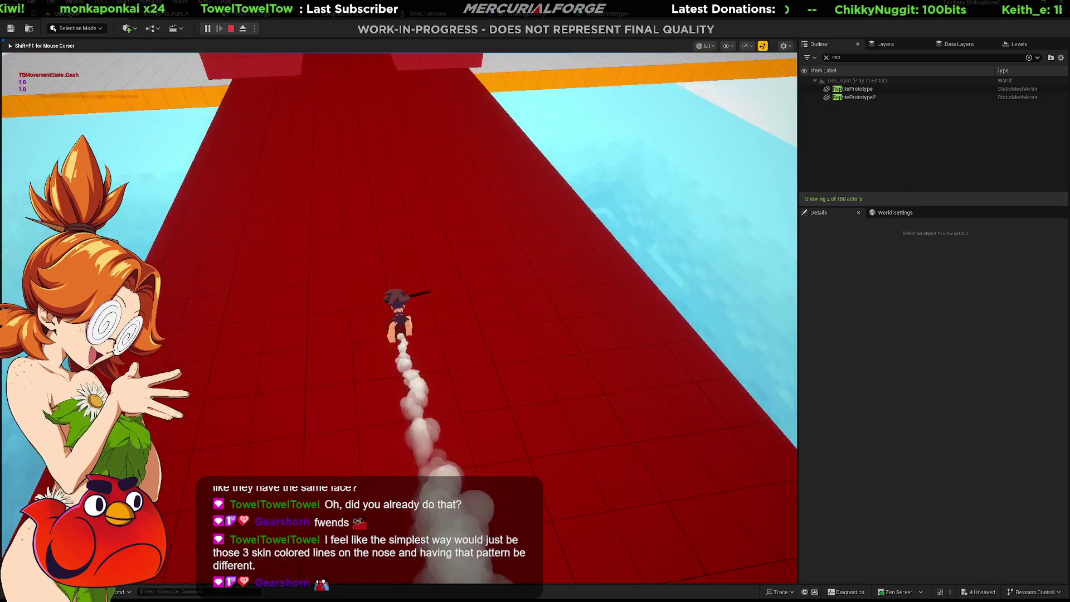
pyautogui.press('space')
pyautogui.press('shift')
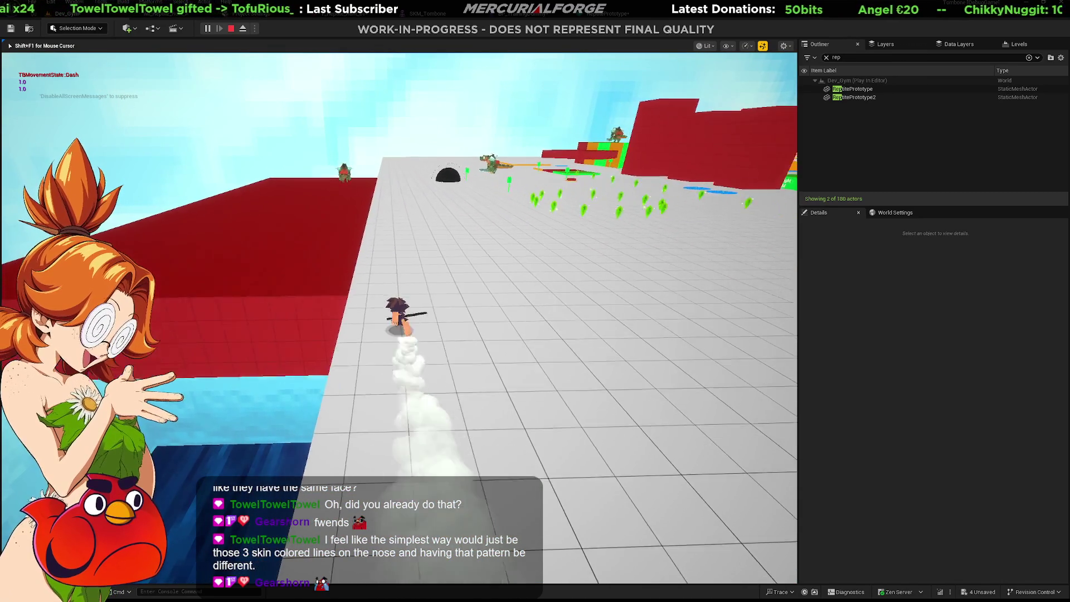
pyautogui.press('ctrl')
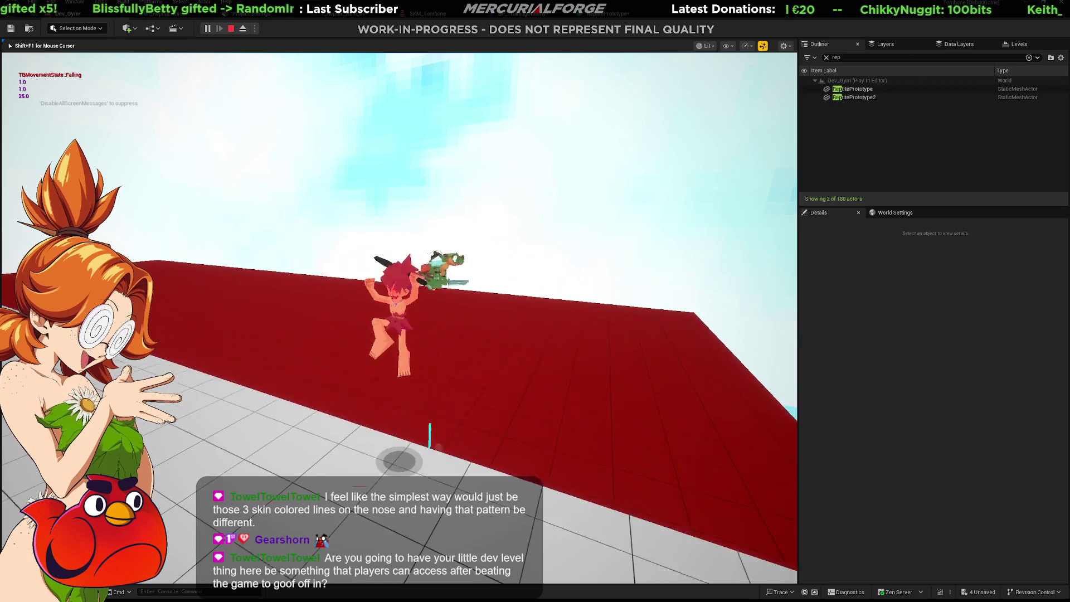
pyautogui.press('Escape')
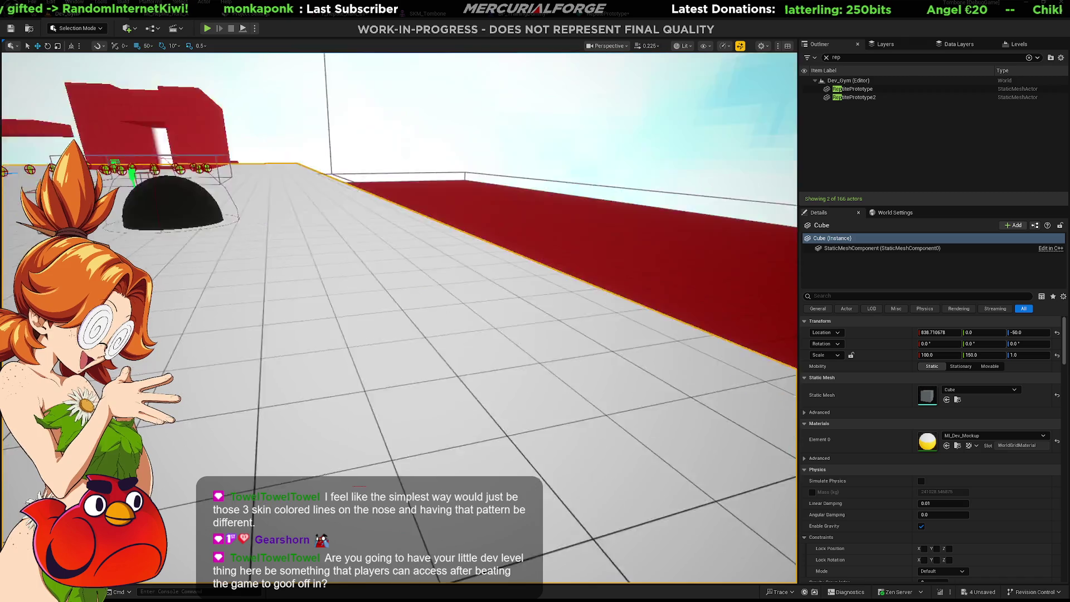
# Fly the editor camera in toward the reptile enemy among the blocks
pyautogui.moveTo(605, 277)
pyautogui.mouseDown(button='right')
pyautogui.moveTo(502, 285)
pyautogui.moveTo(451, 267)
pyautogui.moveTo(604, 276)
pyautogui.mouseUp(button='right')
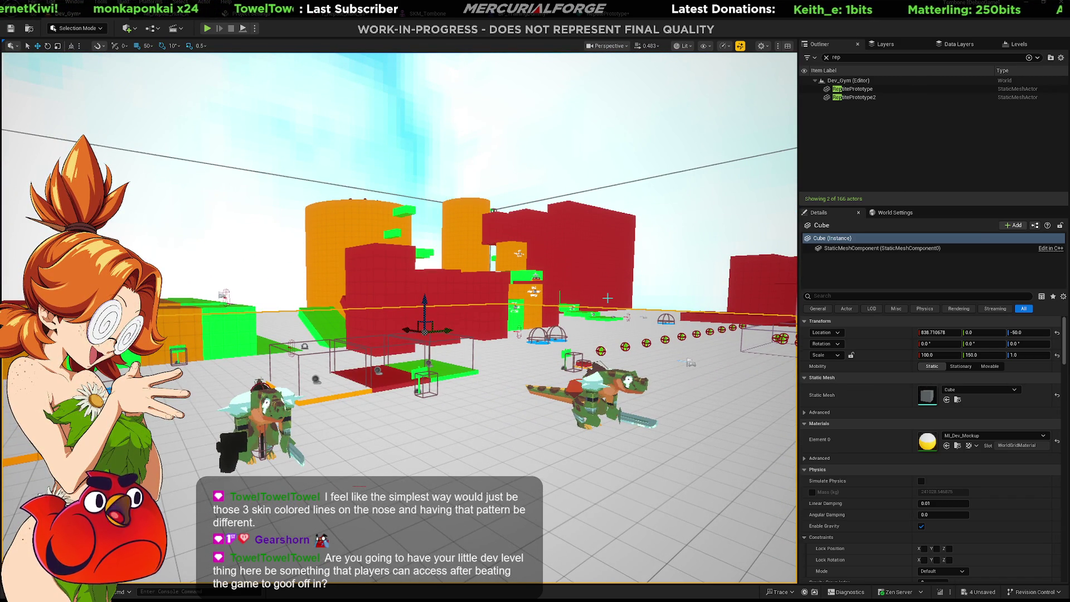
pyautogui.moveTo(605, 276); pyautogui.dragTo(586, 276, button='right')
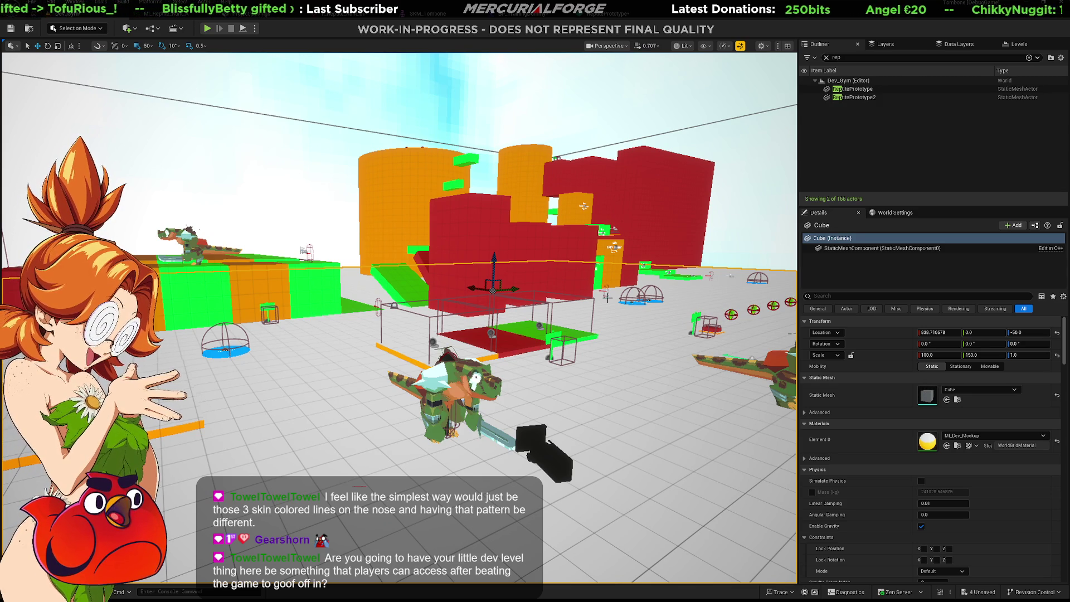
pyautogui.moveTo(585, 276); pyautogui.dragTo(585, 276, button='right')
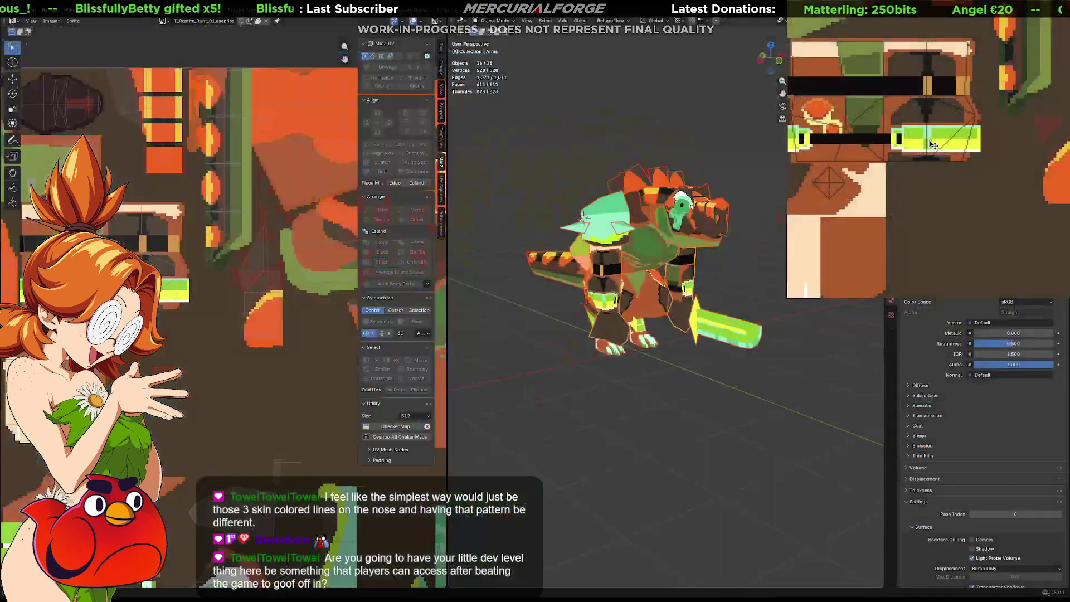
# Apply the green camo palette, export the texture over the existing file and switch to Unreal
pyautogui.press('Home')
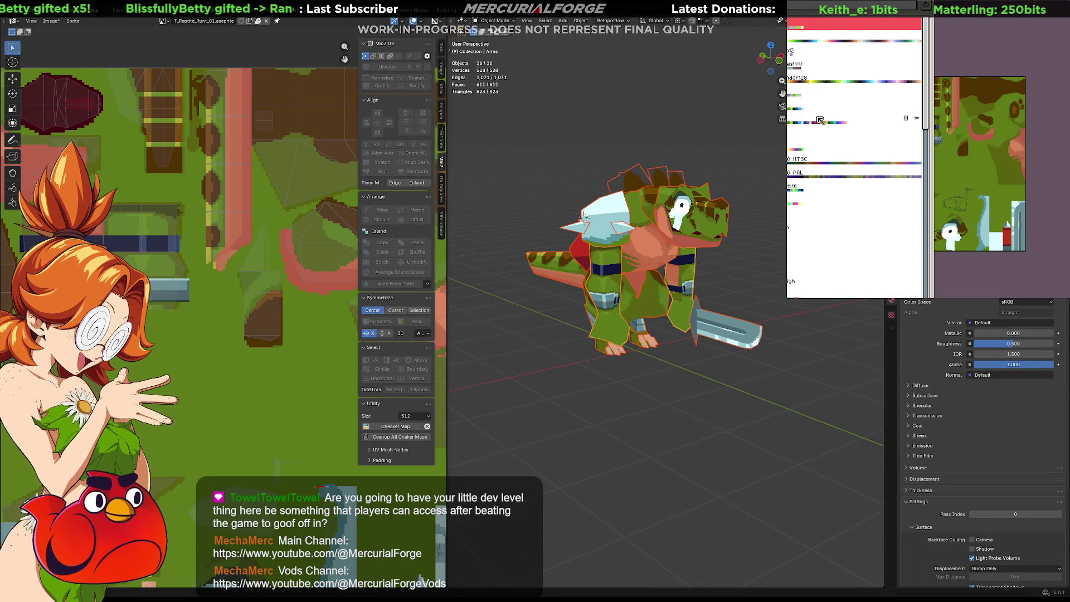
pyautogui.scroll(-3, 814, 125)
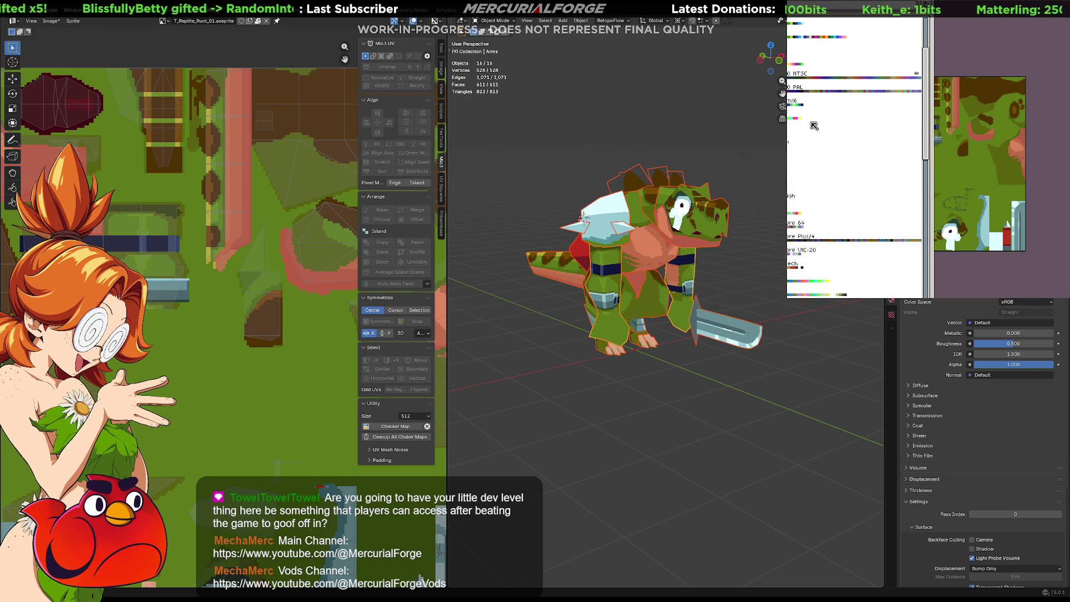
pyautogui.scroll(-2, 812, 126)
pyautogui.scroll(-1, 807, 127)
pyautogui.scroll(-2, 802, 131)
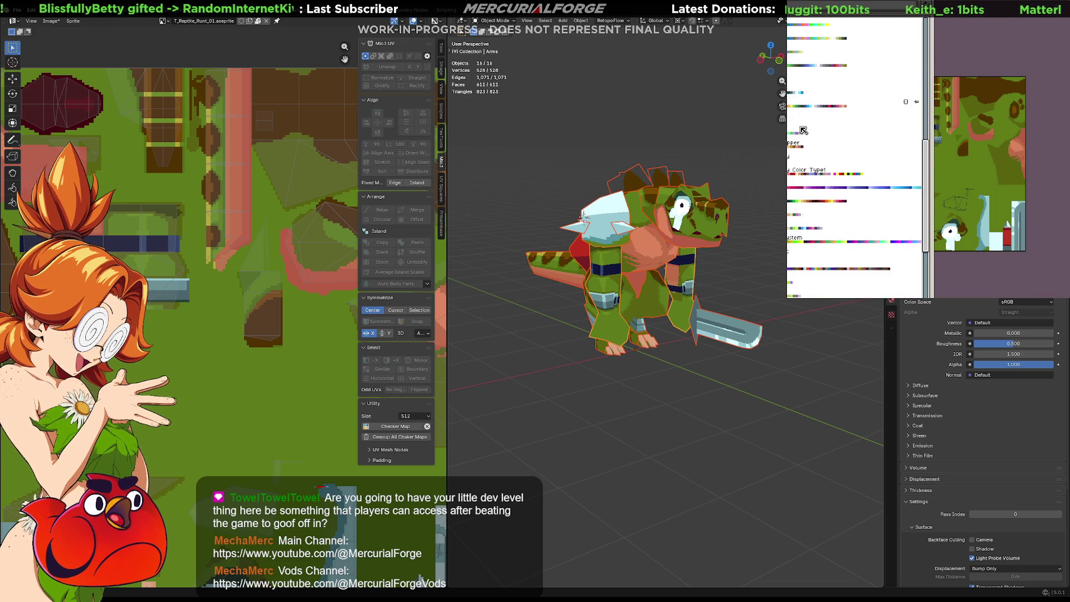
pyautogui.click(916, 99)
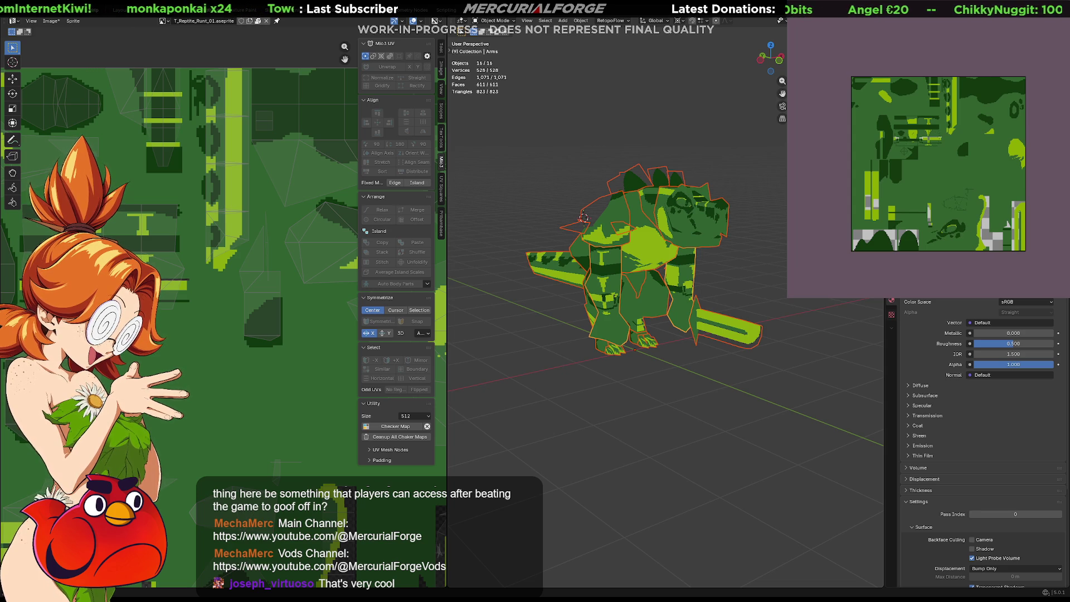
pyautogui.hotkey('ctrl', 'alt', 'shift', 's')
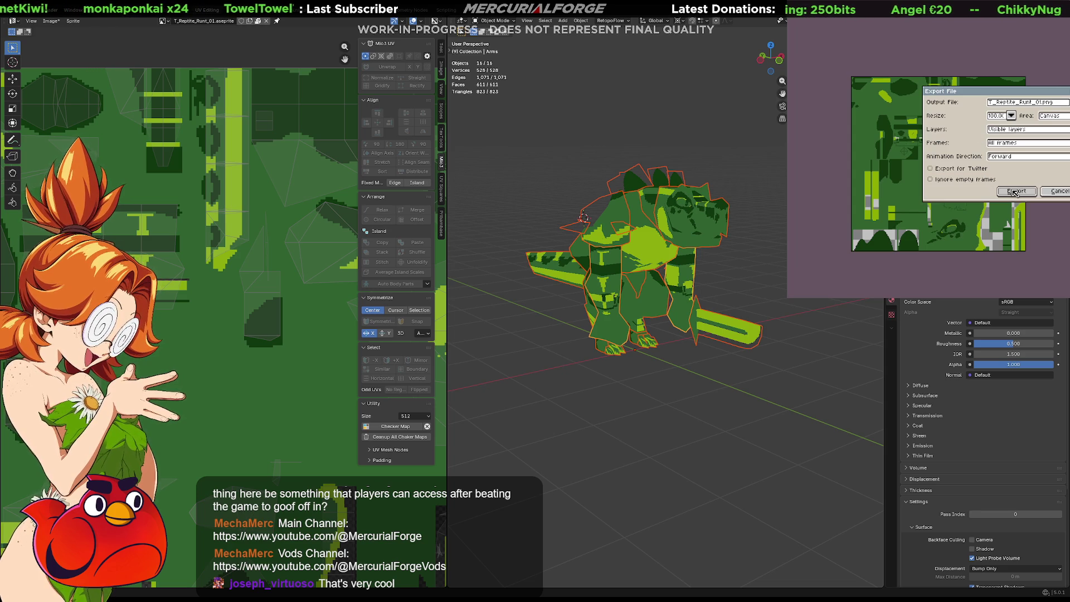
pyautogui.click(1014, 192)
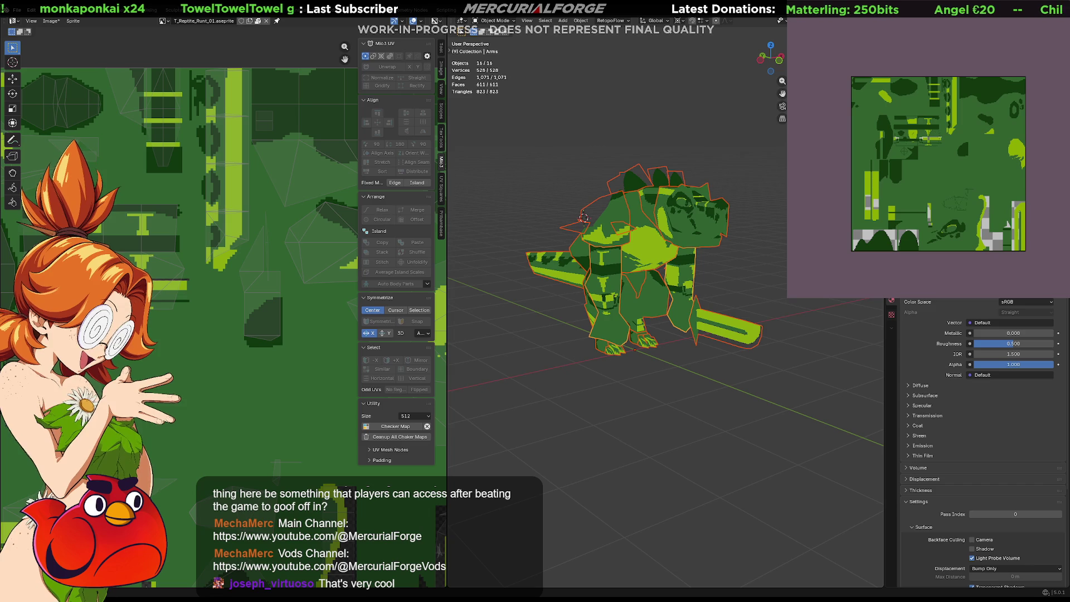
pyautogui.hotkey('alt', 'Tab')
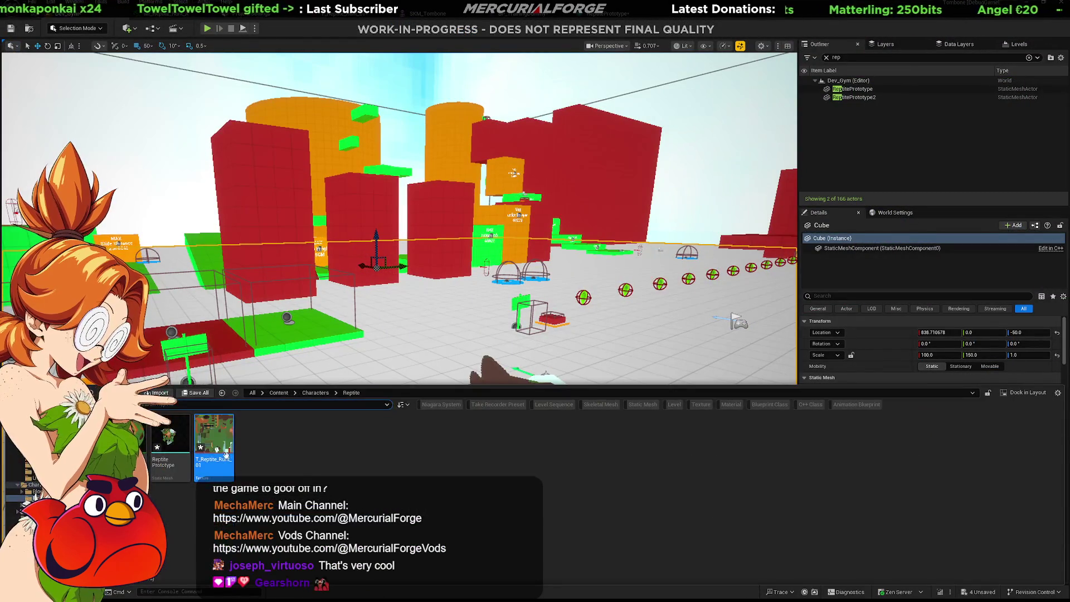
# Fly around the green-camo reptile's head from several angles, then switch back to Blender
pyautogui.moveTo(258, 172); pyautogui.dragTo(258, 173, button='right')
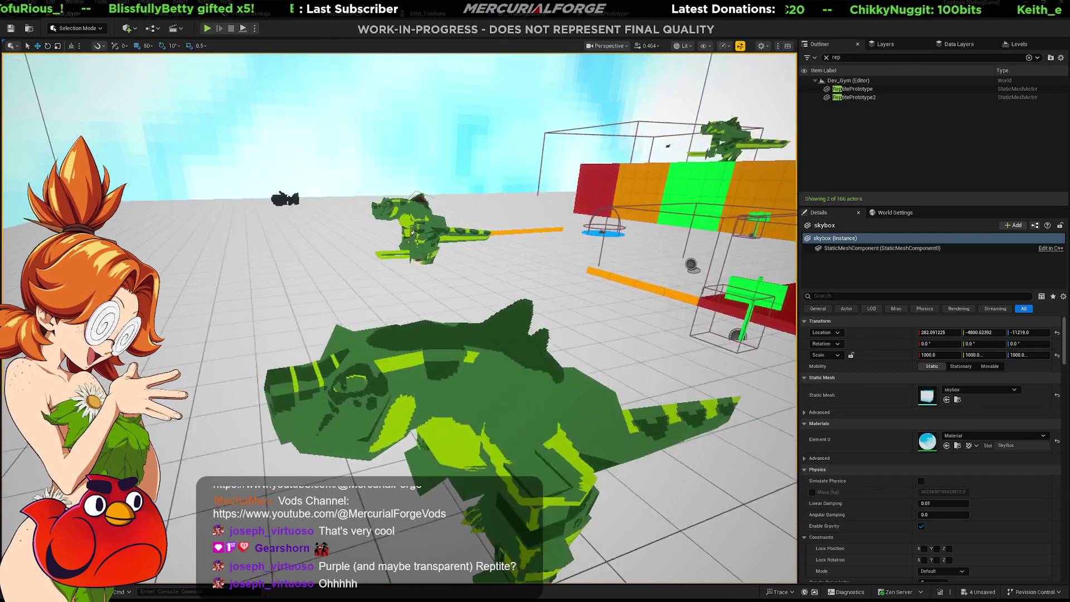
pyautogui.moveTo(435, 324); pyautogui.dragTo(436, 325, button='right')
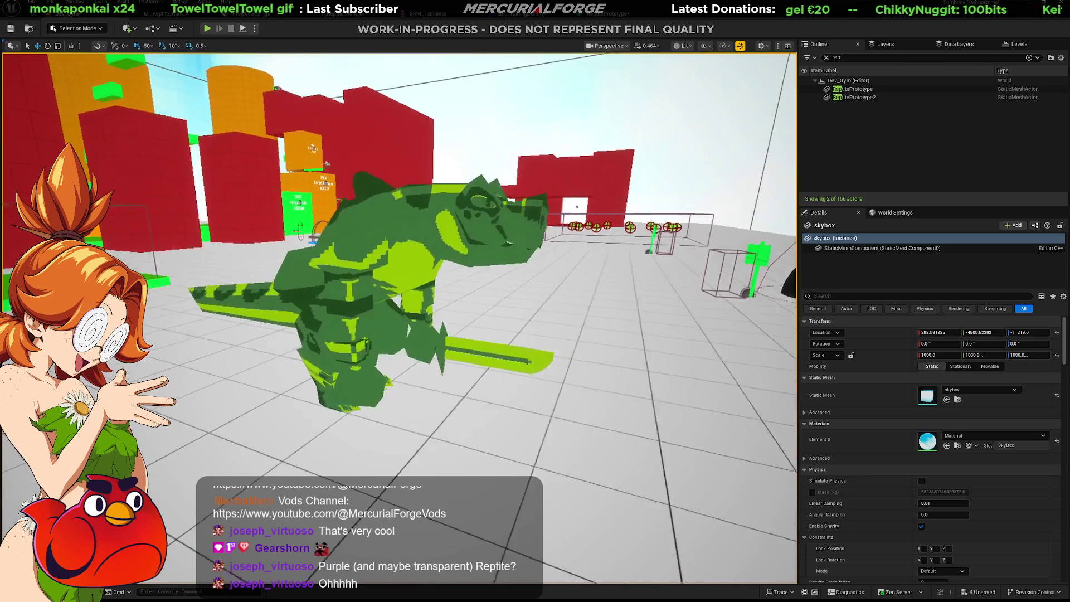
pyautogui.moveTo(583, 337); pyautogui.dragTo(583, 337, button='right')
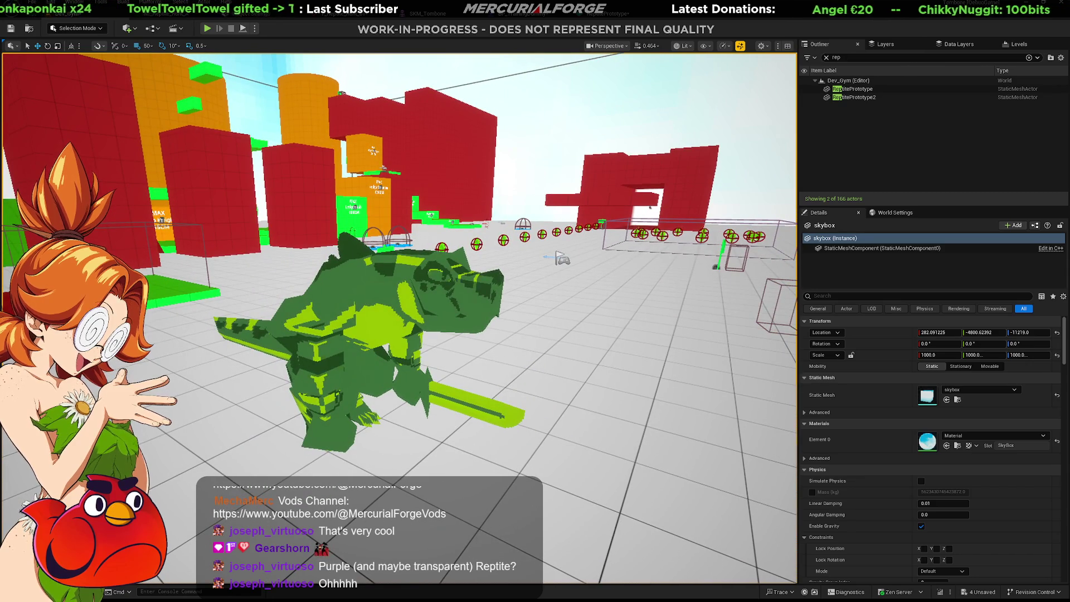
pyautogui.hotkey('alt', 'Tab')
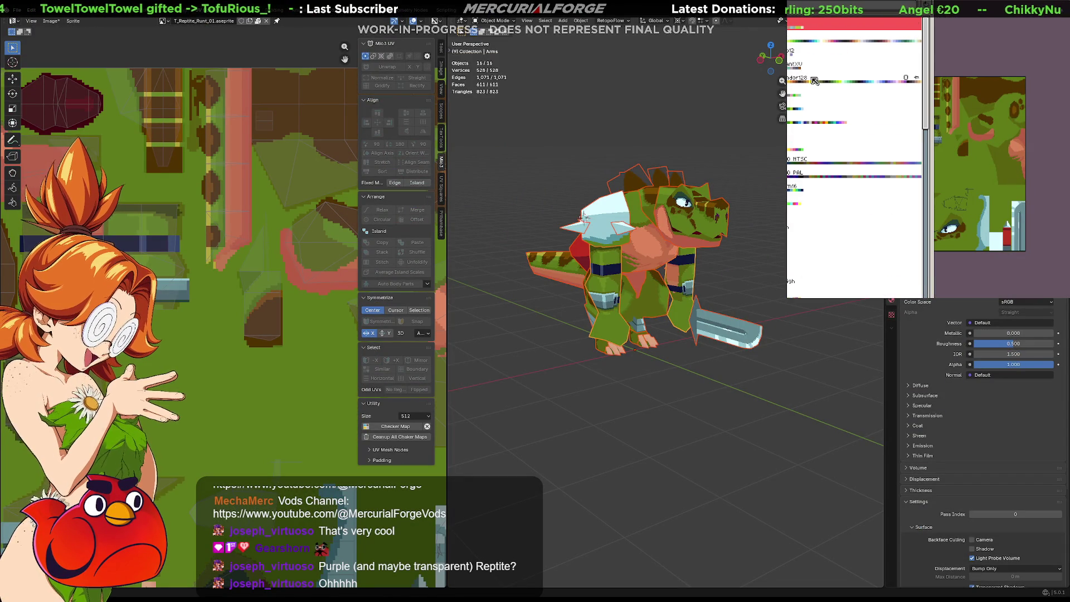
# Recolour the texture with another palette and orbit the reptile model to check it
pyautogui.click(801, 123)
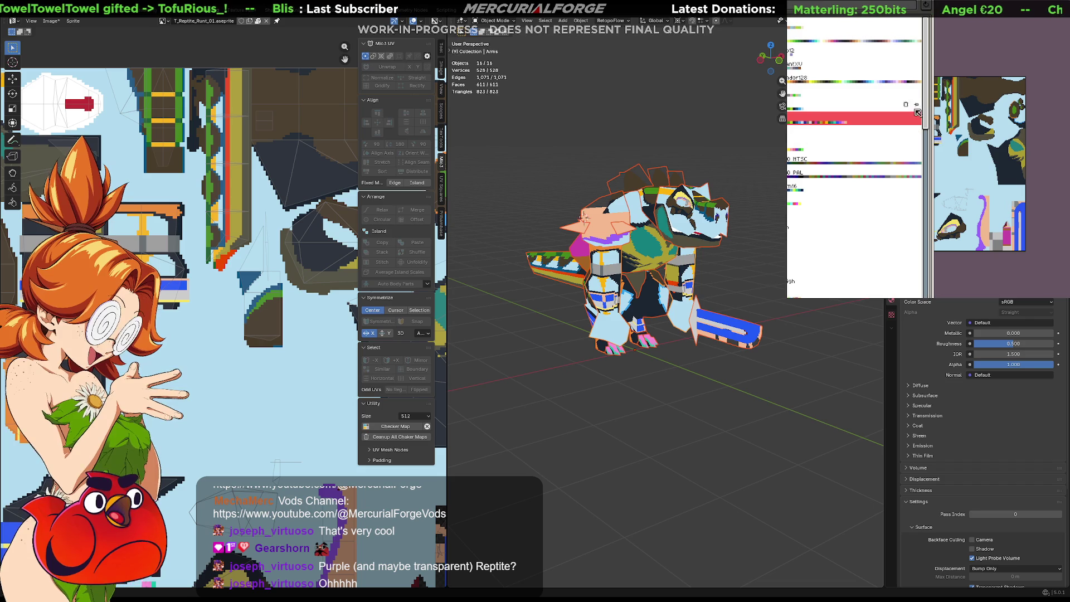
pyautogui.click(872, 121)
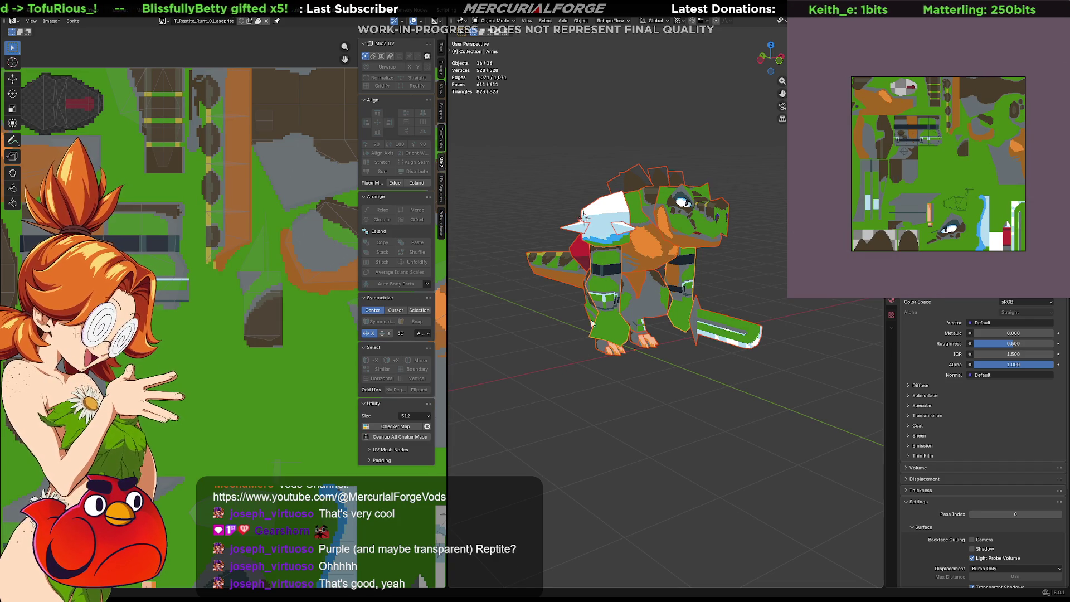
pyautogui.rightClick(598, 368)
pyautogui.moveTo(653, 374)
pyautogui.mouseDown(button='middle')
pyautogui.moveTo(659, 390)
pyautogui.moveTo(743, 386)
pyautogui.moveTo(666, 385)
pyautogui.mouseUp(button='middle')
# Peek at the UV wireframe in edit mode, then apply a green, magenta and grey palette
pyautogui.press('Tab')
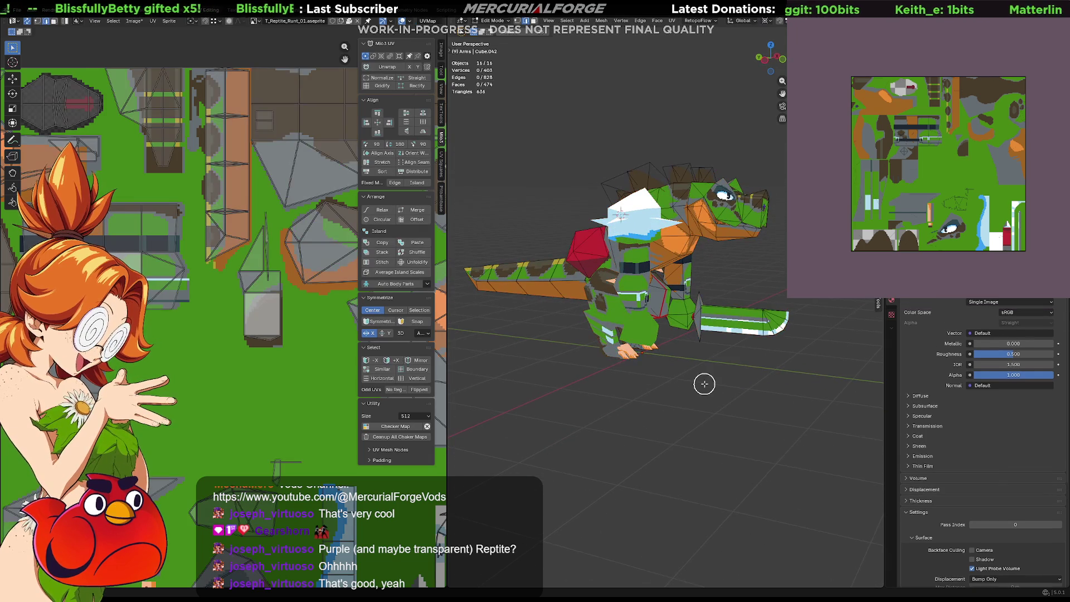
pyautogui.press('Tab')
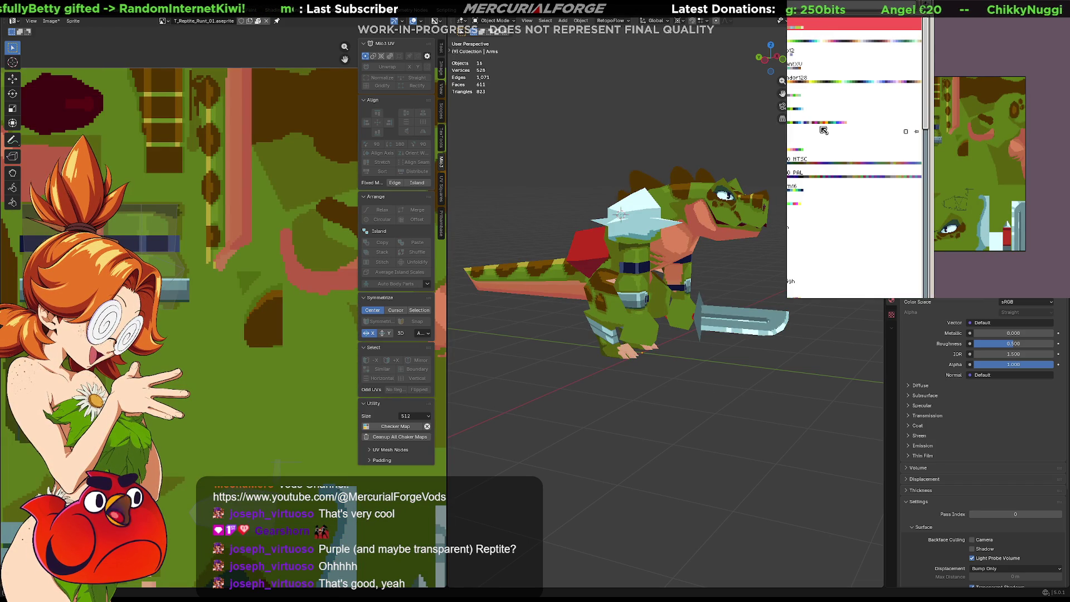
pyautogui.scroll(-5, 823, 130)
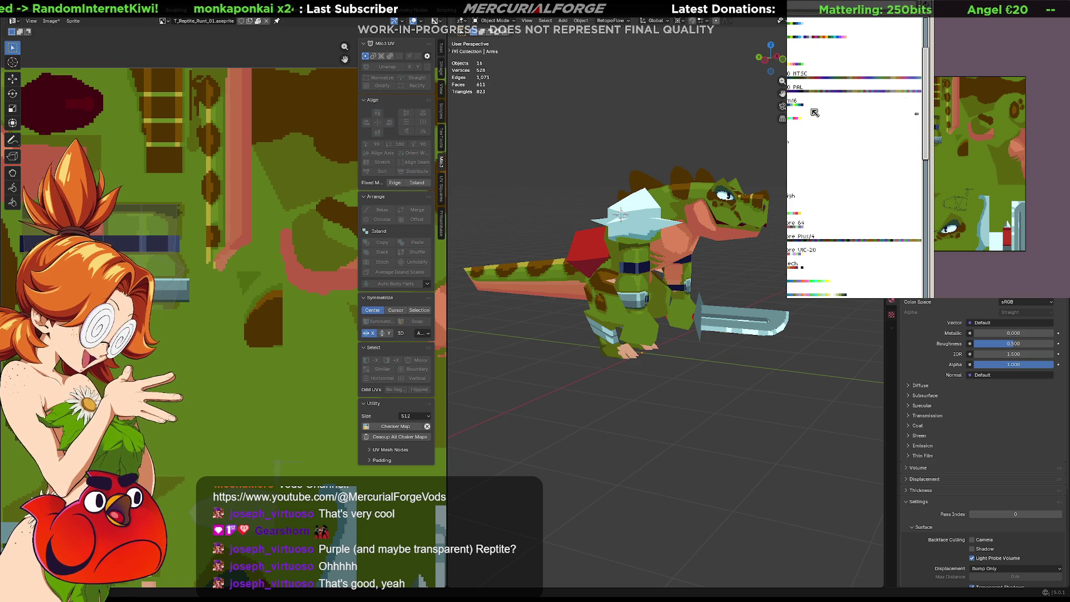
pyautogui.scroll(-4, 822, 152)
pyautogui.scroll(-2, 823, 153)
pyautogui.scroll(-1, 823, 153)
pyautogui.scroll(-1, 824, 153)
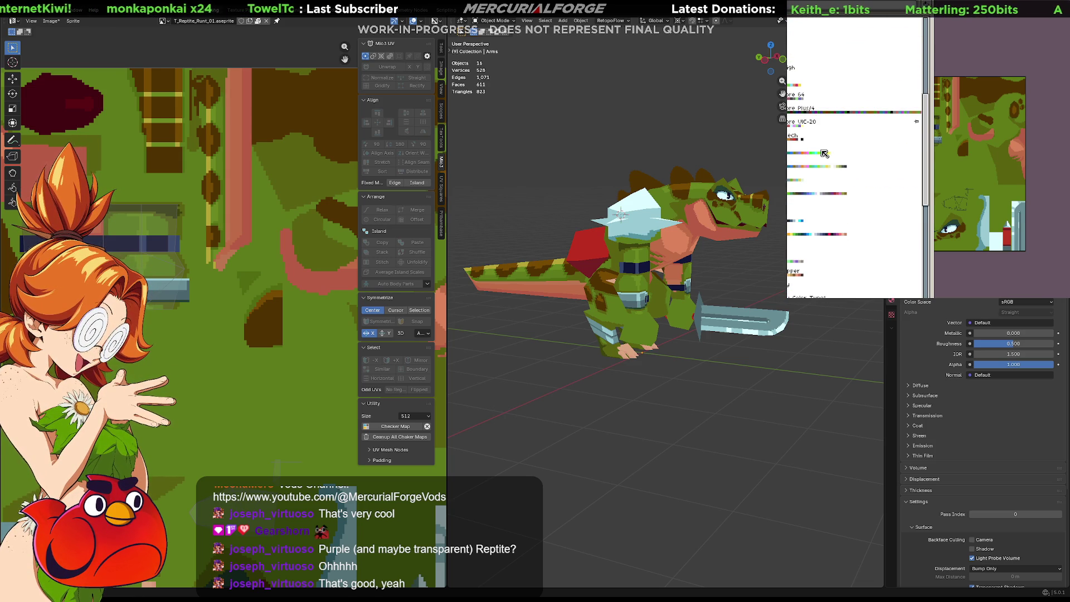
pyautogui.scroll(-2, 825, 153)
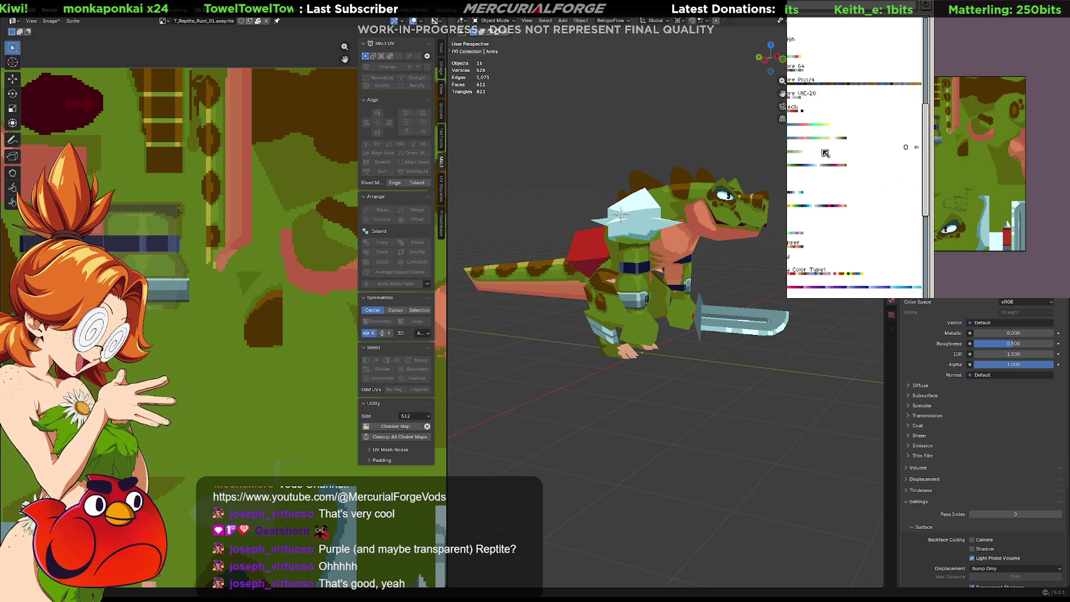
pyautogui.scroll(-1, 825, 153)
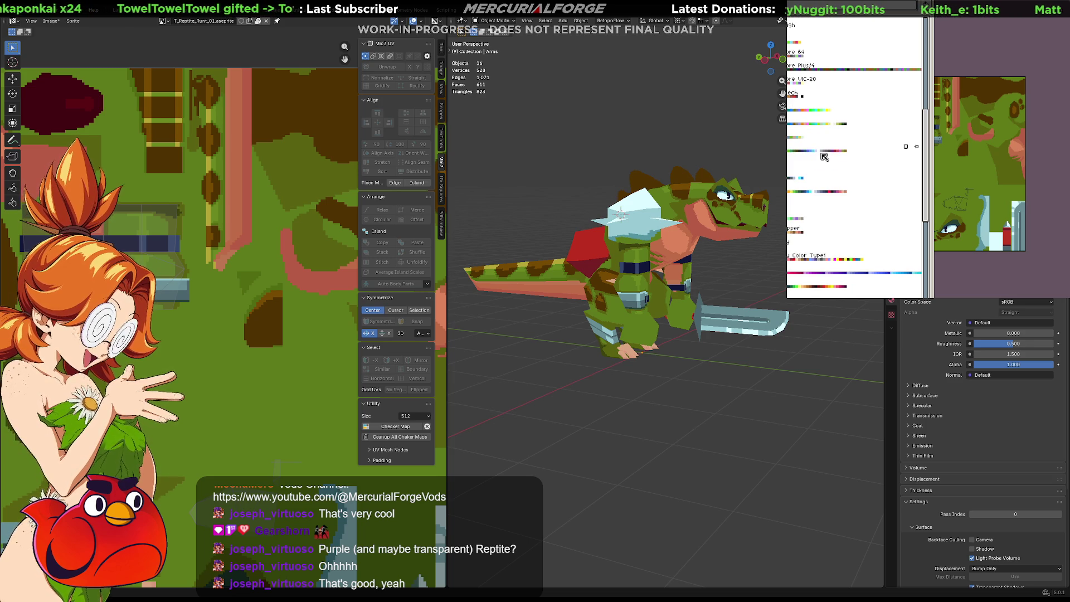
pyautogui.click(801, 196)
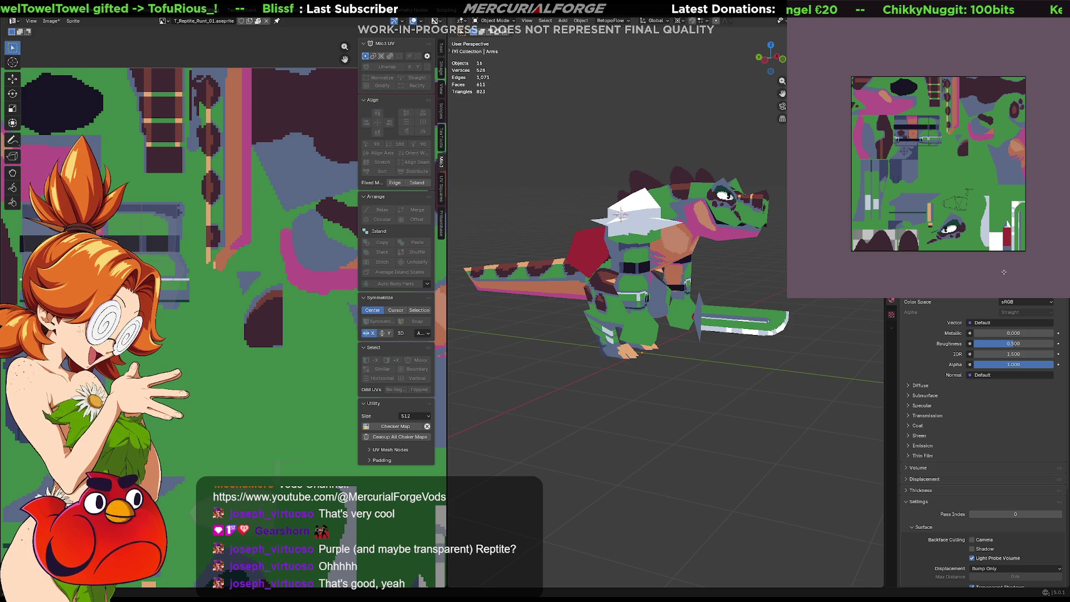
# Orbit the reptile model to view the olive camo texture from the side and rear
pyautogui.moveTo(702, 343)
pyautogui.mouseDown(button='middle')
pyautogui.moveTo(603, 346)
pyautogui.moveTo(720, 340)
pyautogui.moveTo(693, 352)
pyautogui.moveTo(695, 368)
pyautogui.moveTo(643, 368)
pyautogui.moveTo(684, 362)
pyautogui.moveTo(655, 360)
pyautogui.mouseUp(button='middle')
pyautogui.scroll(2, 655, 359)
pyautogui.scroll(2, 665, 329)
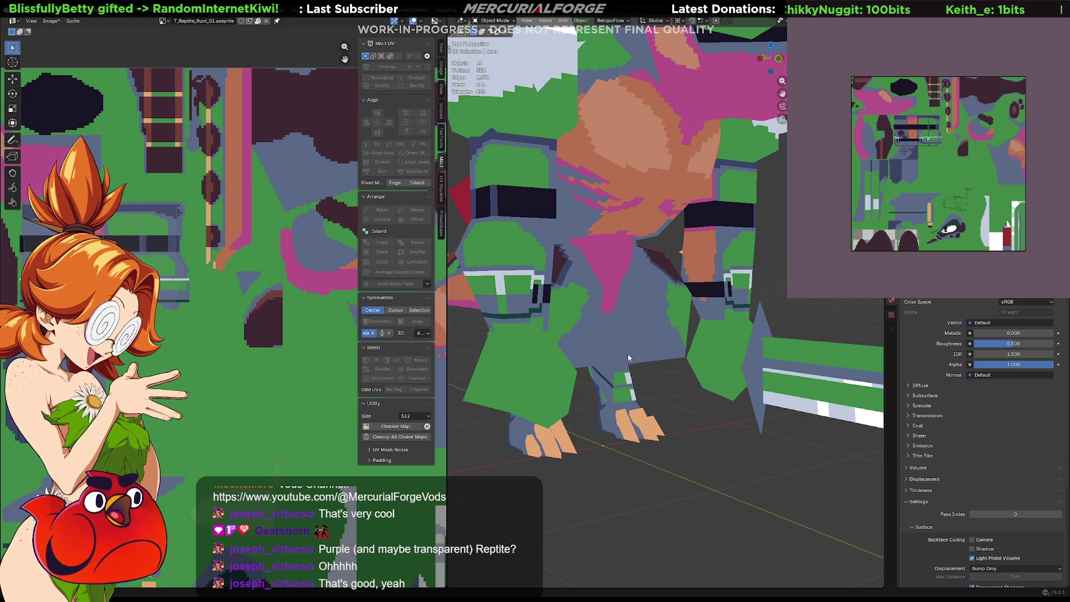
pyautogui.scroll(-3, 636, 315)
pyautogui.hotkey('ctrl', 'z')
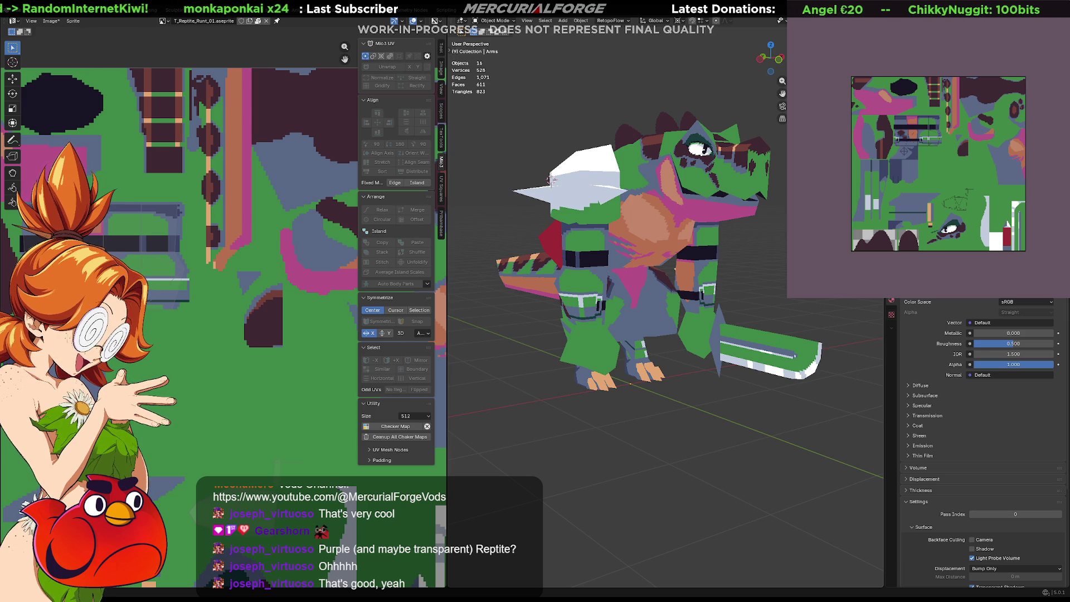
pyautogui.moveTo(635, 260)
pyautogui.mouseDown(button='middle')
pyautogui.moveTo(700, 260)
pyautogui.moveTo(629, 251)
pyautogui.mouseUp(button='middle')
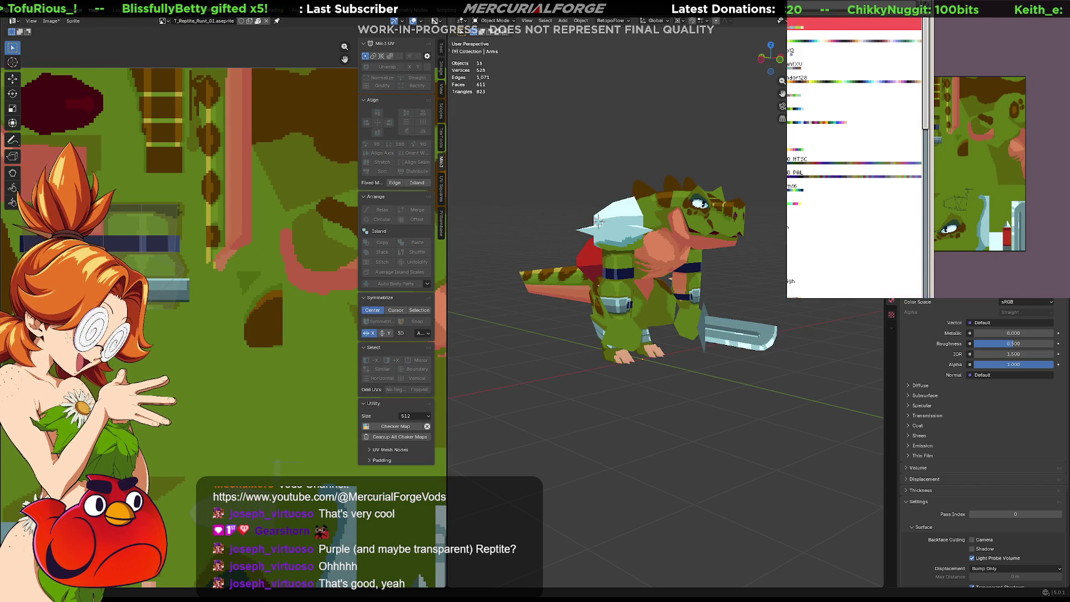
pyautogui.scroll(-3, 824, 184)
pyautogui.scroll(-3, 825, 184)
pyautogui.scroll(-2, 825, 184)
pyautogui.scroll(-1, 825, 186)
pyautogui.scroll(-1, 824, 187)
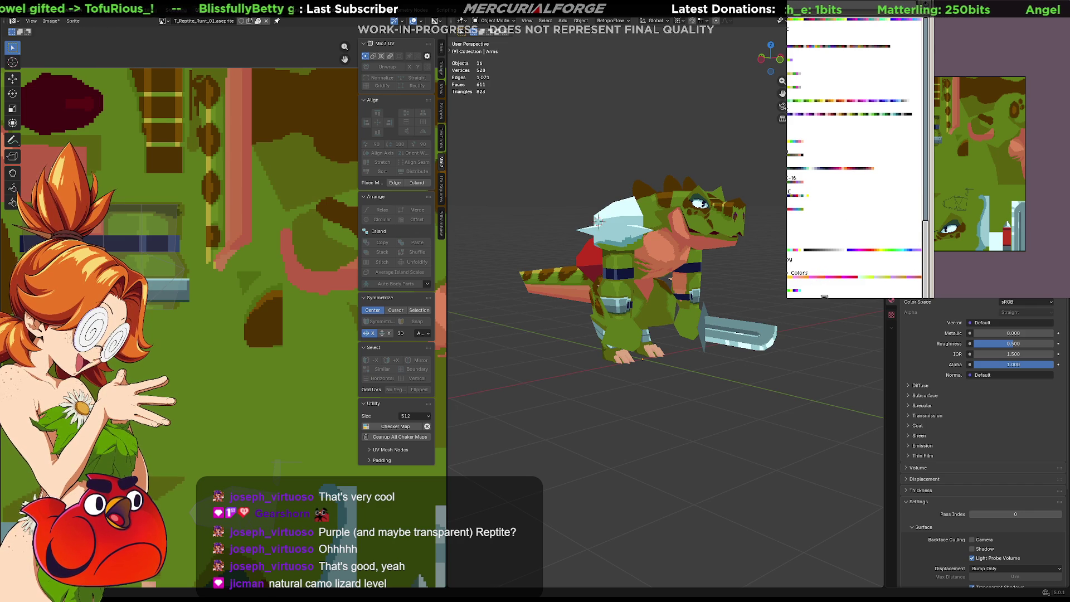
pyautogui.scroll(1, 796, 223)
pyautogui.scroll(1, 803, 234)
pyautogui.scroll(1, 811, 247)
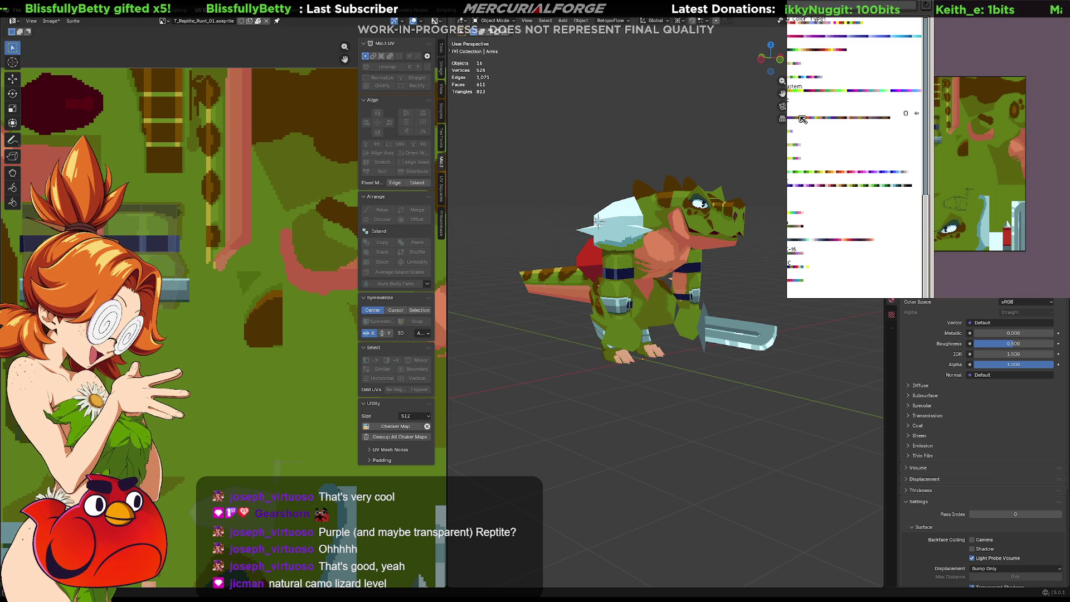
# Apply the bright yellow and lime-green palette to the reptile texture
pyautogui.click(817, 91)
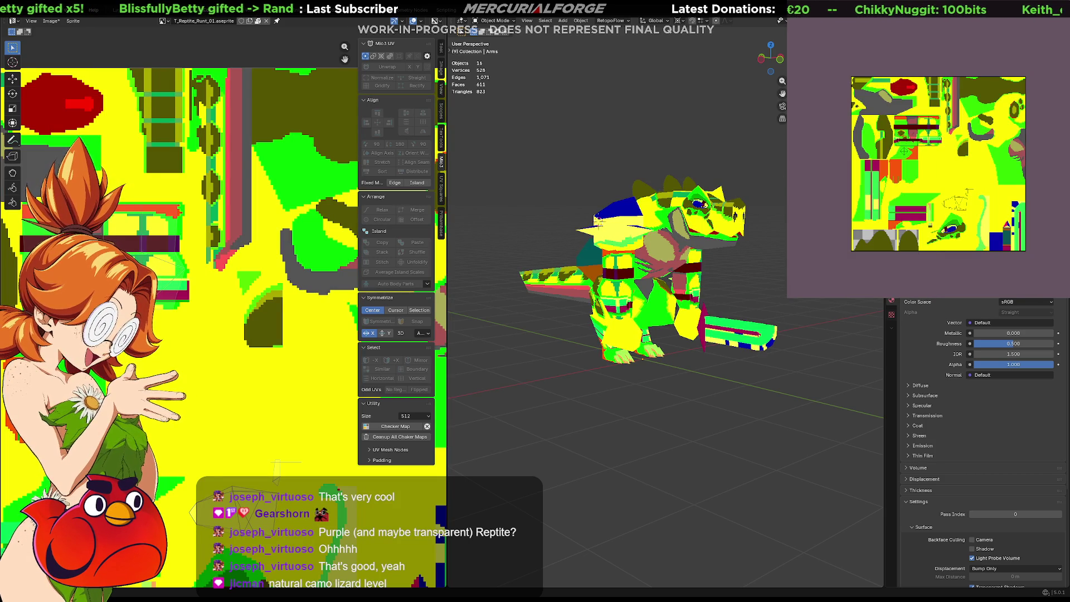
# Orbit the model and recolour the texture with a red and yellow palette
pyautogui.moveTo(666, 324); pyautogui.dragTo(638, 341, button='middle')
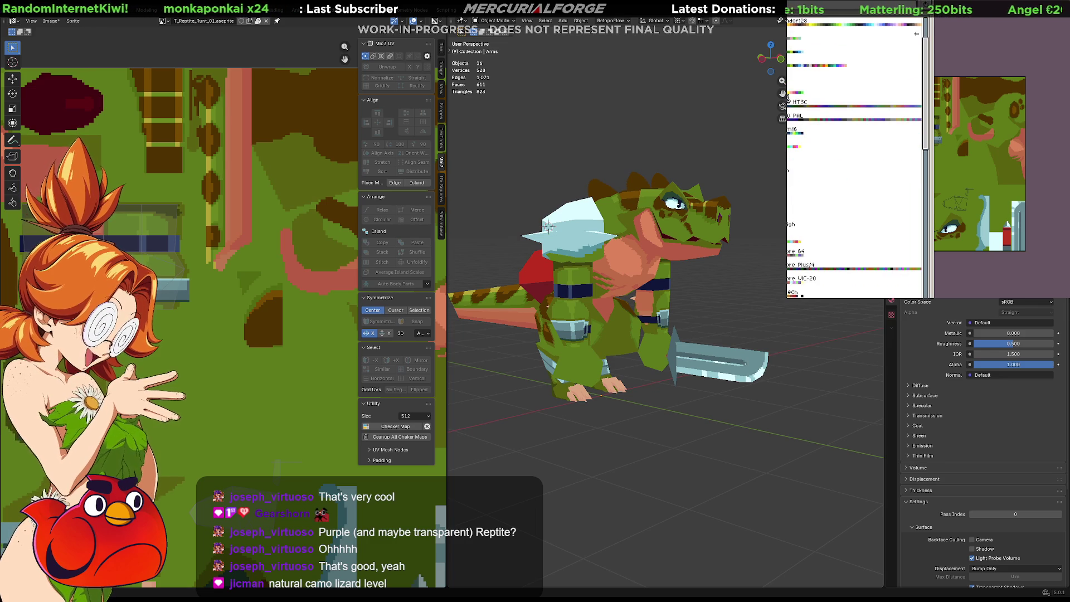
pyautogui.scroll(-5, 854, 159)
pyautogui.scroll(-2, 854, 158)
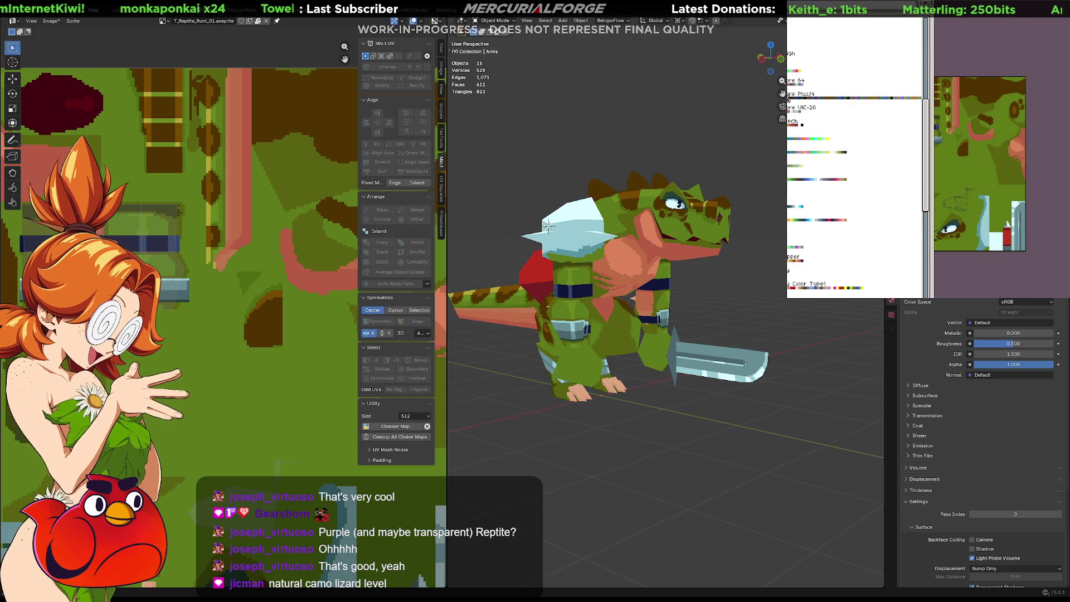
pyautogui.scroll(-3, 854, 158)
pyautogui.scroll(-1, 786, 98)
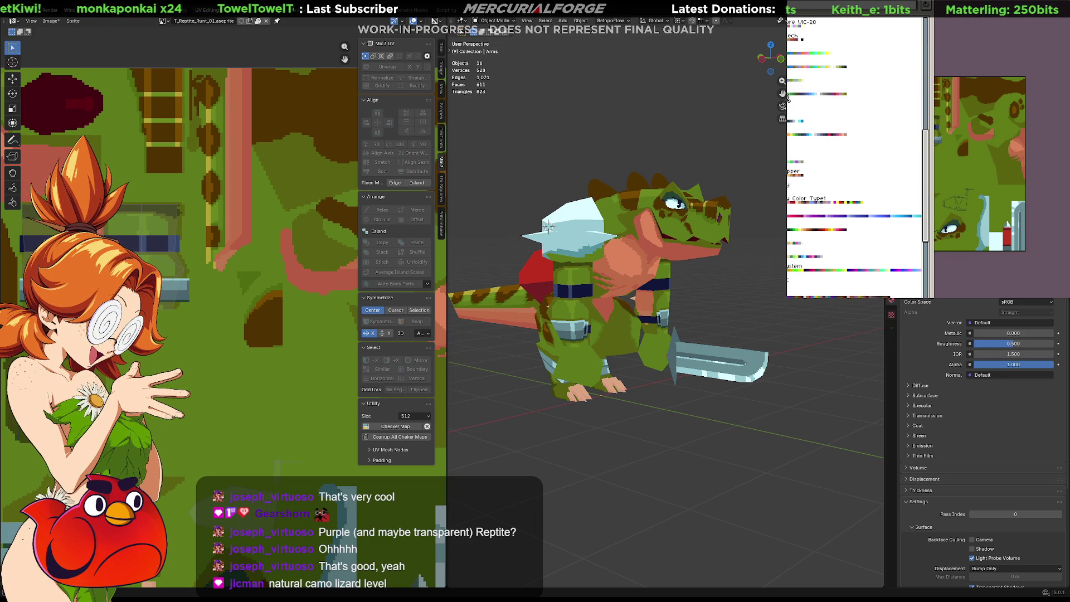
pyautogui.scroll(-1, 782, 97)
pyautogui.scroll(-2, 783, 98)
pyautogui.scroll(-1, 794, 105)
pyautogui.scroll(-1, 815, 121)
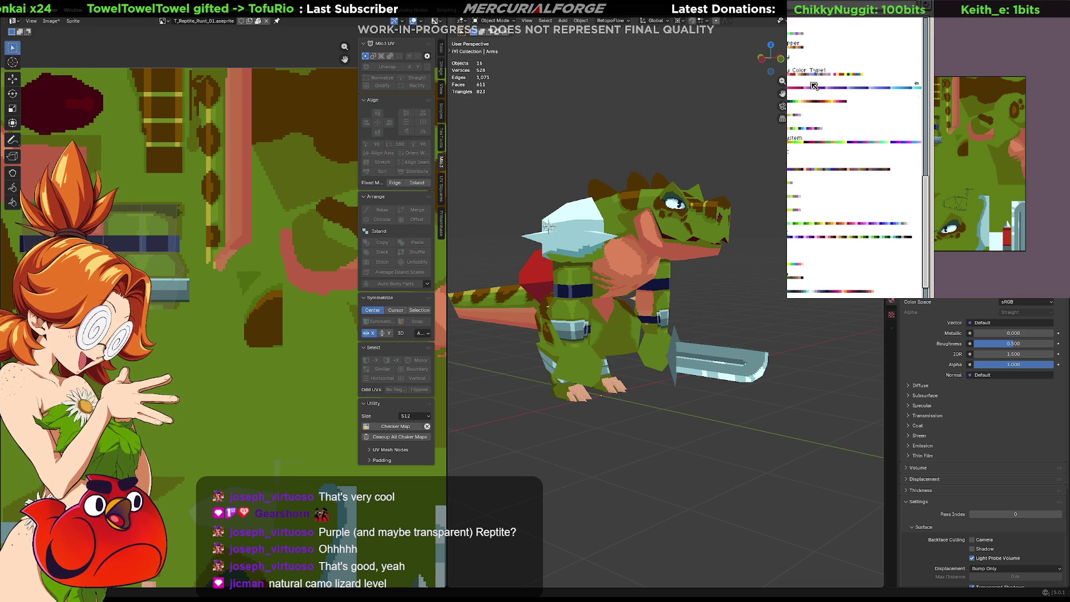
pyautogui.scroll(-1, 823, 111)
pyautogui.scroll(-1, 827, 117)
pyautogui.scroll(-2, 832, 126)
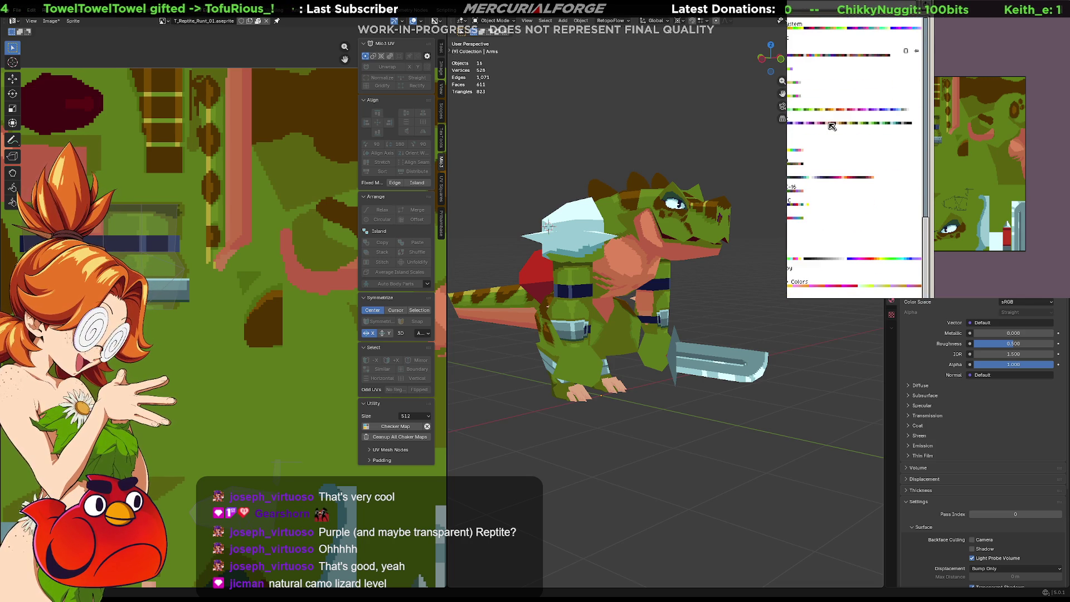
pyautogui.scroll(-1, 832, 126)
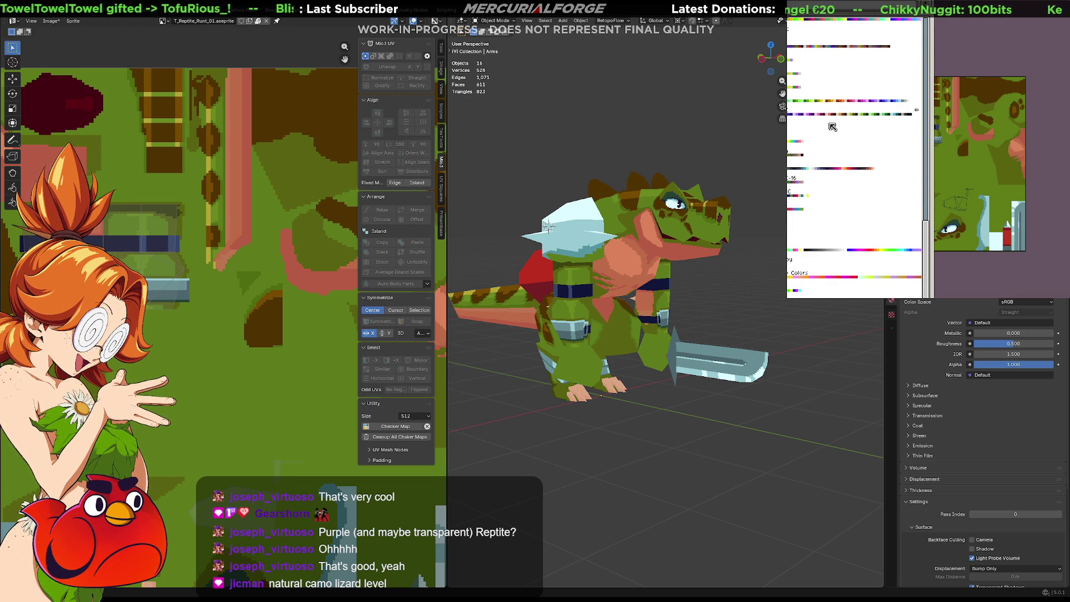
pyautogui.scroll(1, 828, 128)
pyautogui.scroll(1, 814, 136)
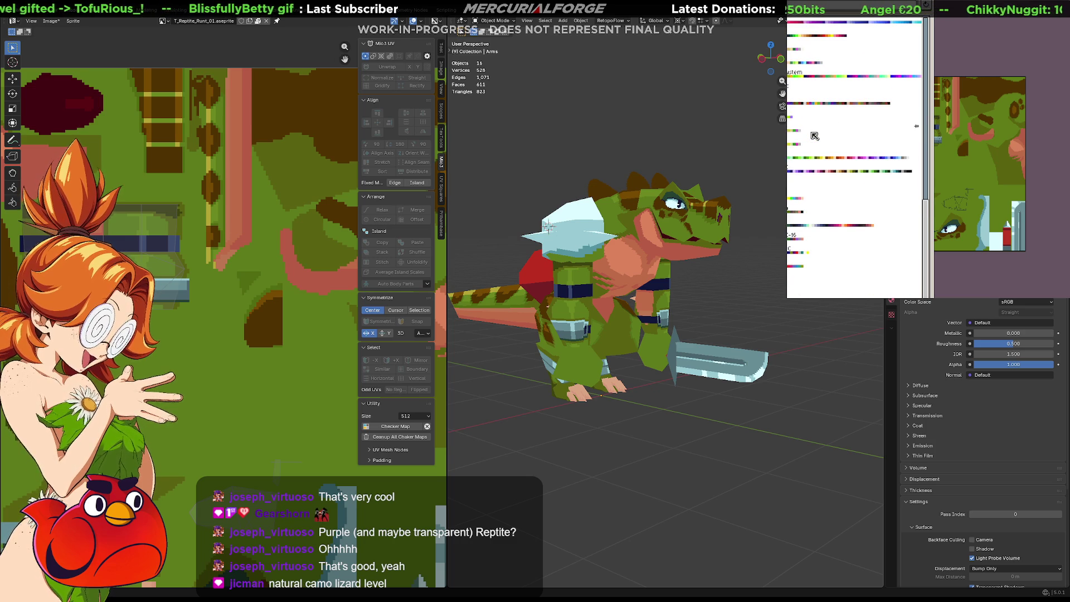
pyautogui.scroll(1, 814, 136)
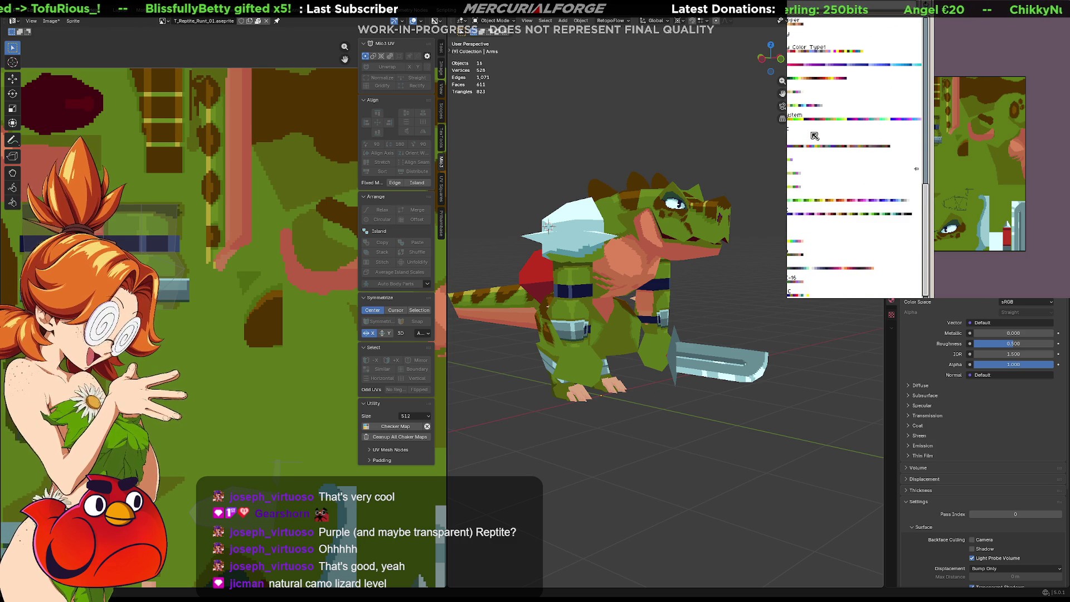
pyautogui.click(793, 55)
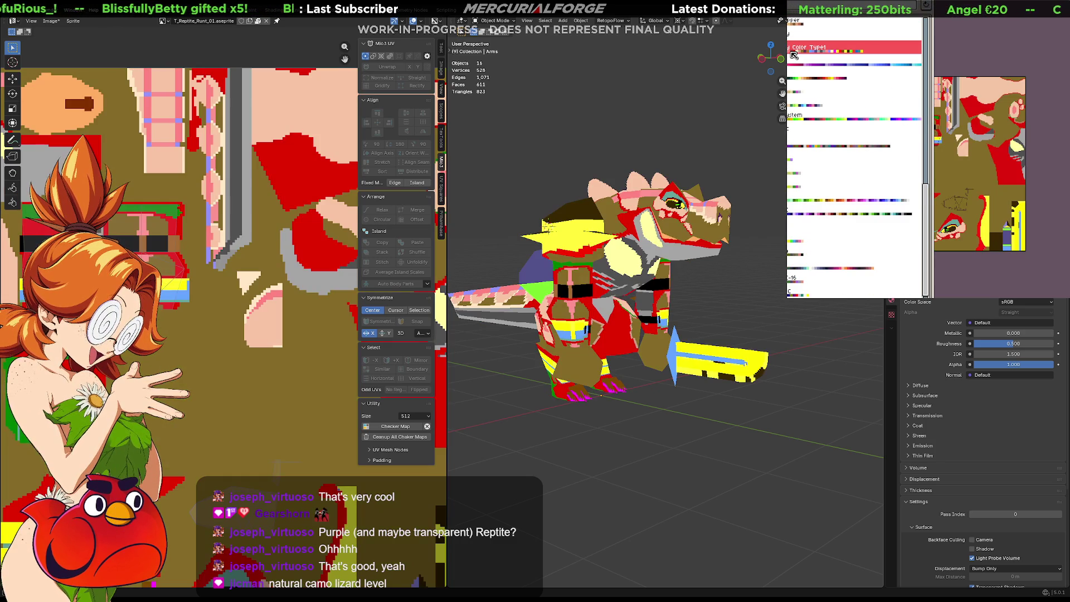
pyautogui.press('Return')
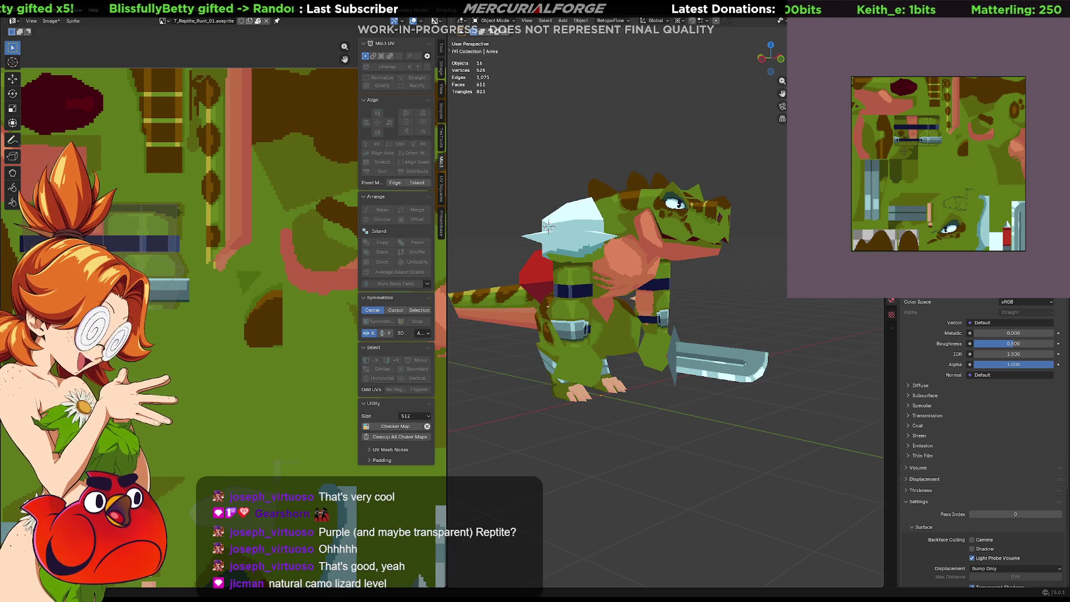
# Reopen the palette list and switch the texture back to the green camo palette
pyautogui.press('p')
pyautogui.scroll(-3, 799, 199)
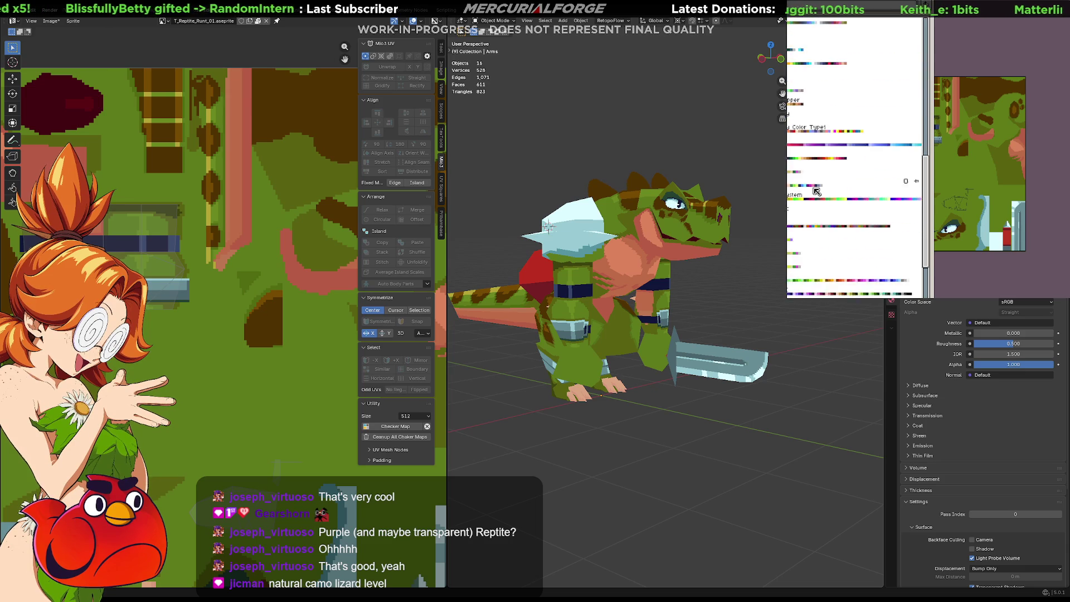
pyautogui.scroll(-2, 815, 192)
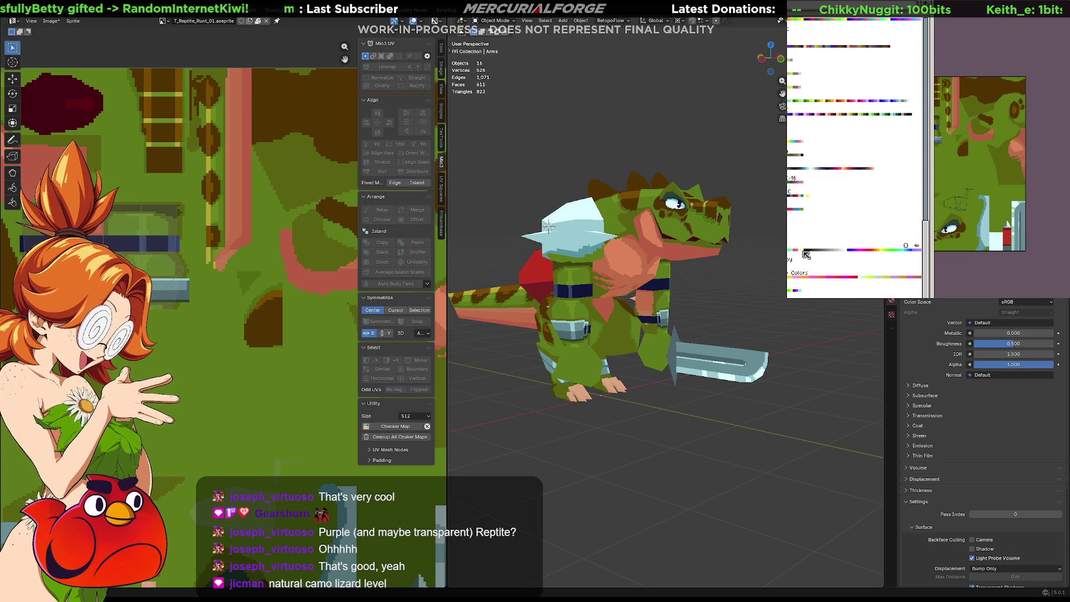
pyautogui.click(789, 206)
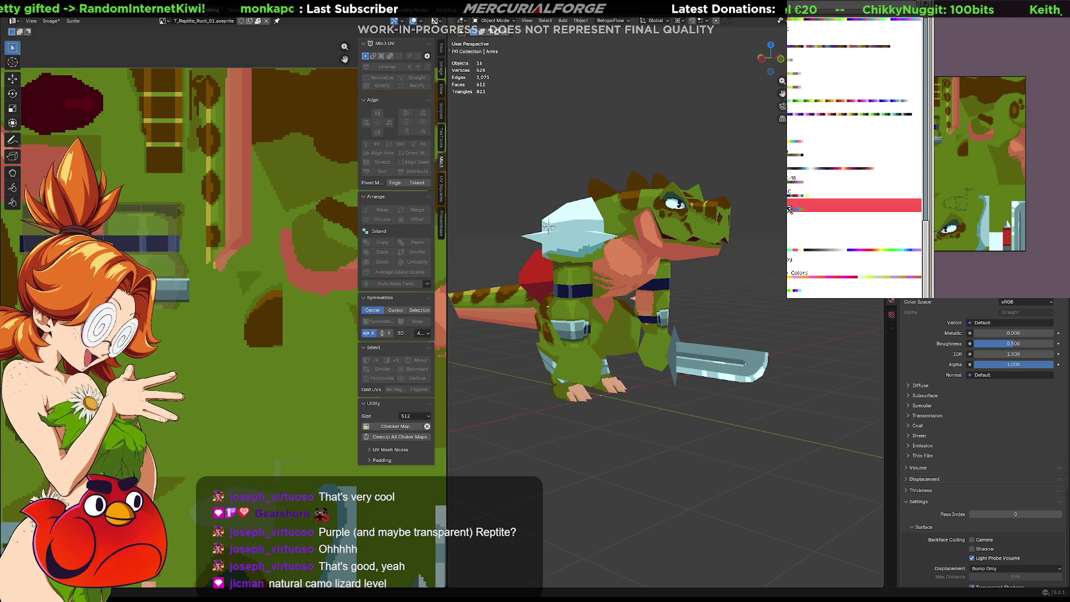
pyautogui.press('Escape')
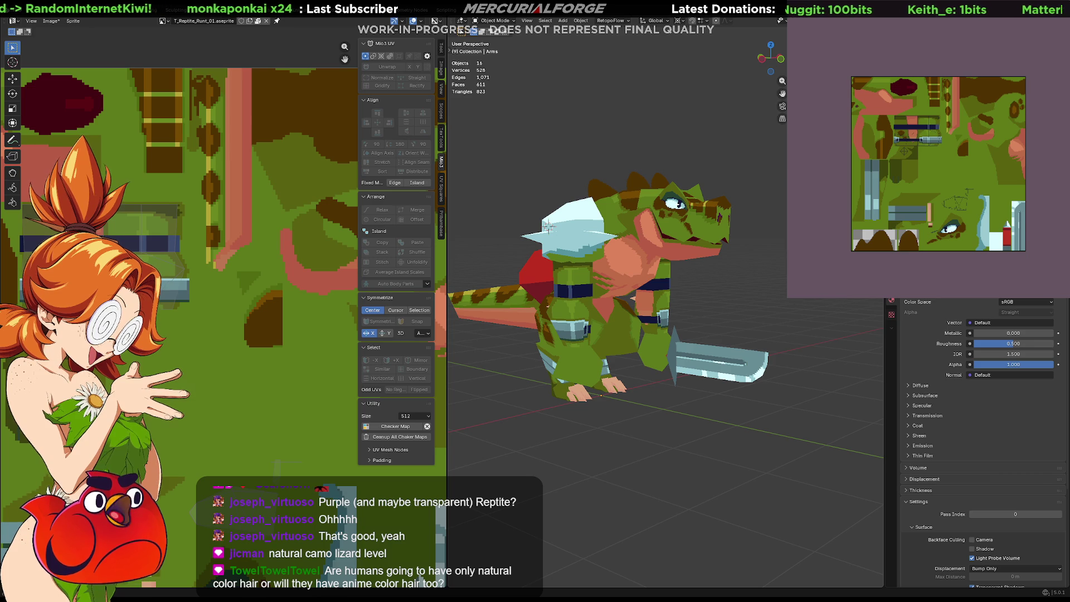
# Switch over to Unreal Engine and start playing the level in the editor
pyautogui.hotkey('alt', 'Tab')
pyautogui.hotkey('alt', 'p')
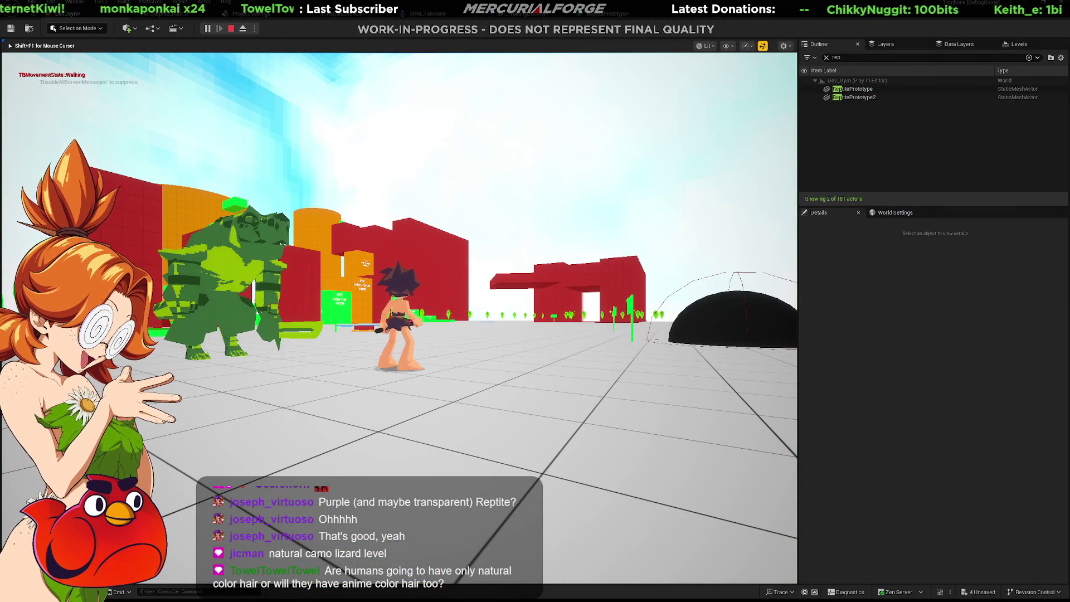
# Run, dive and dash the character across the floor toward the lizard enemies
pyautogui.press('w')
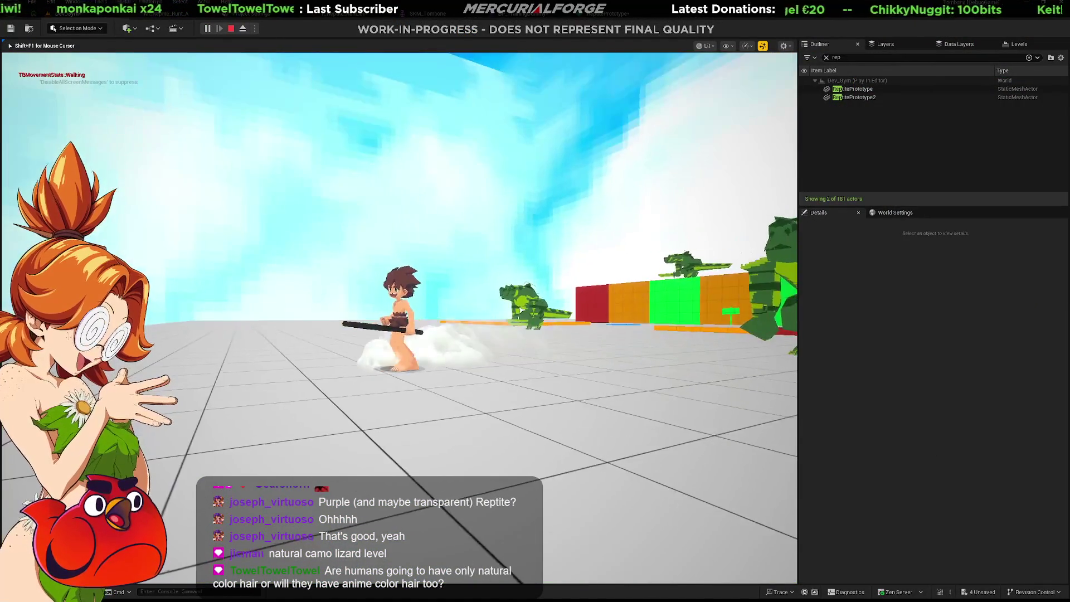
pyautogui.press('space')
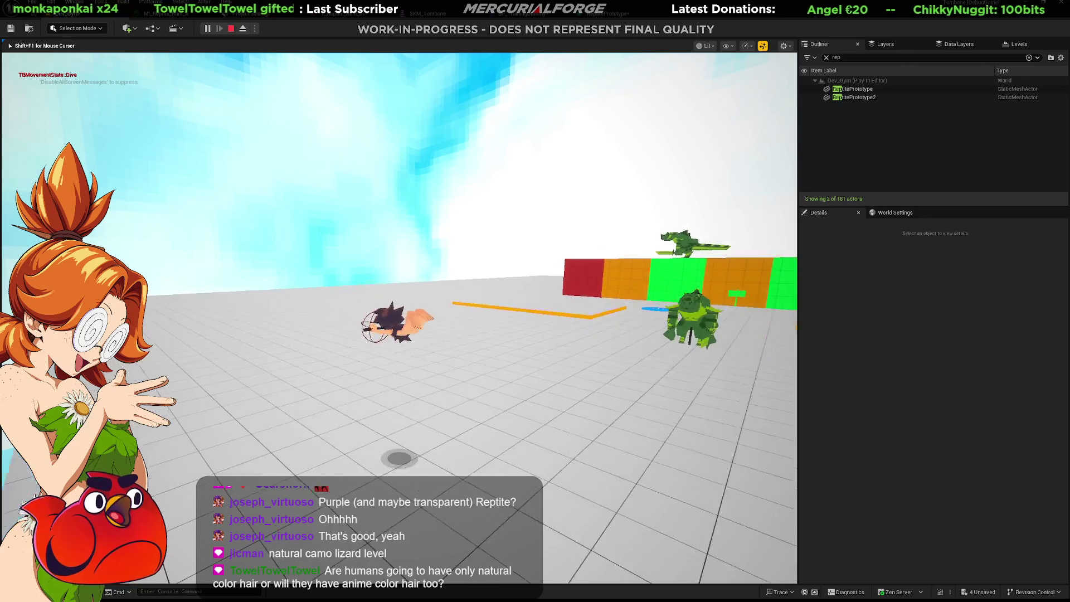
pyautogui.press('w')
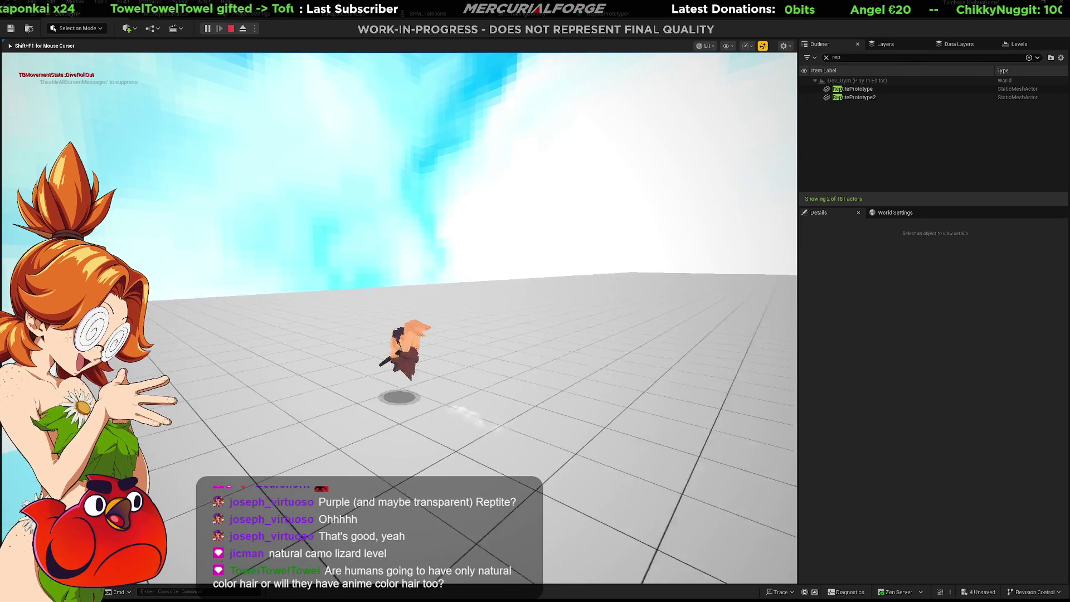
pyautogui.press('space')
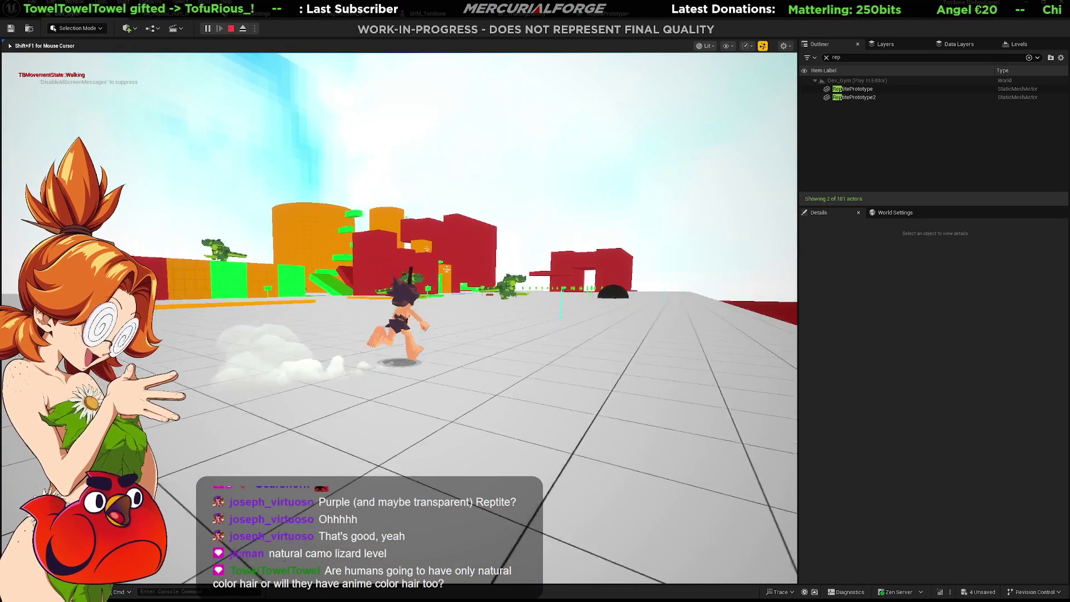
pyautogui.press('space')
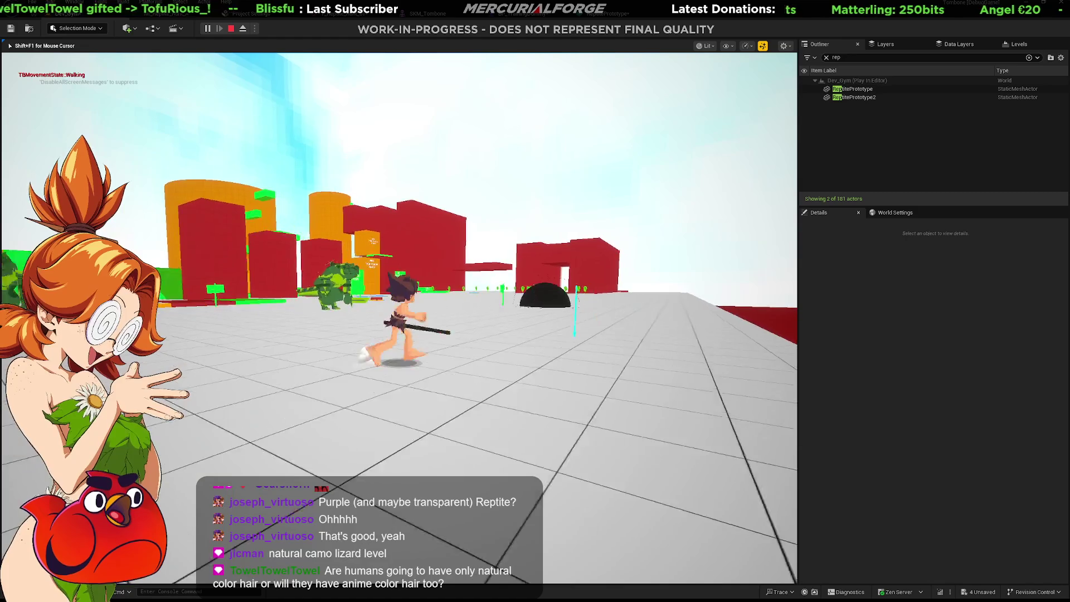
pyautogui.press('shift')
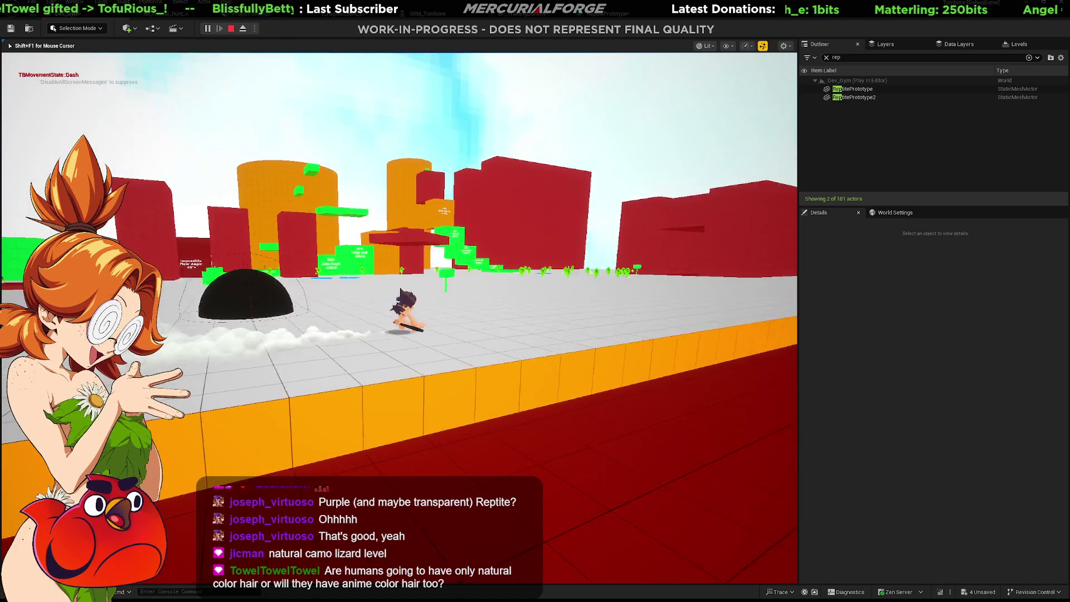
pyautogui.press('shift')
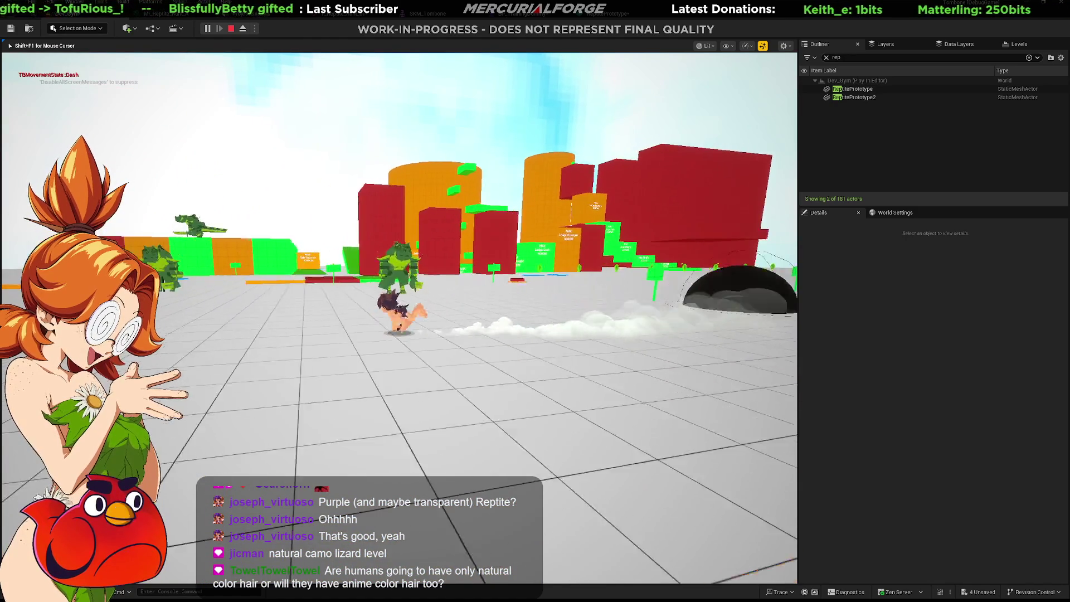
# Jump and dive along the green blocks and past the Ledge Grab walls into the arena
pyautogui.press('space')
pyautogui.press('ctrl')
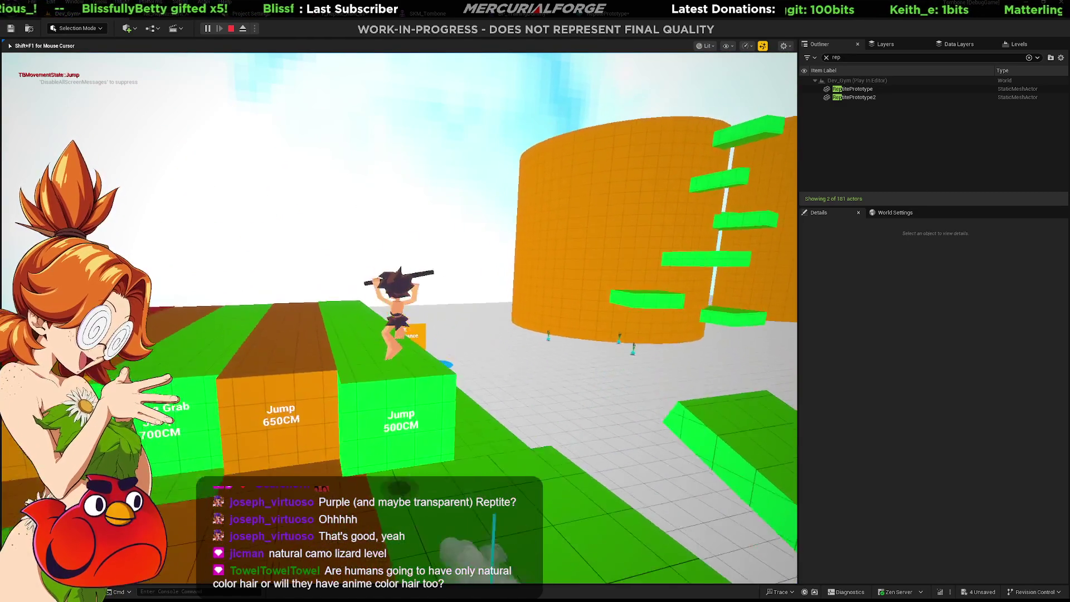
pyautogui.press('shift')
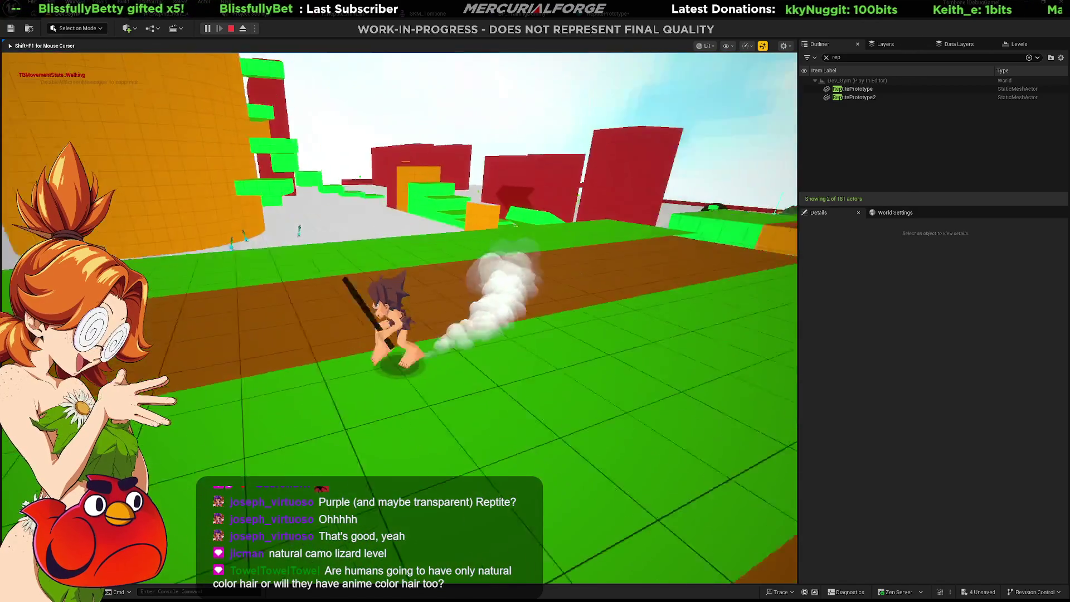
pyautogui.press('space')
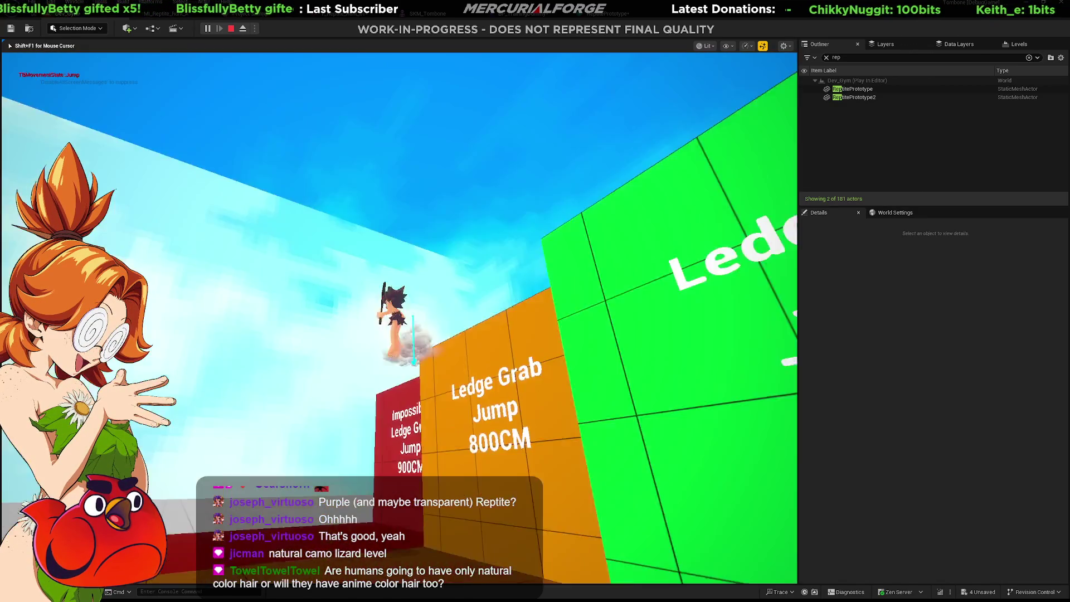
pyautogui.press('shift')
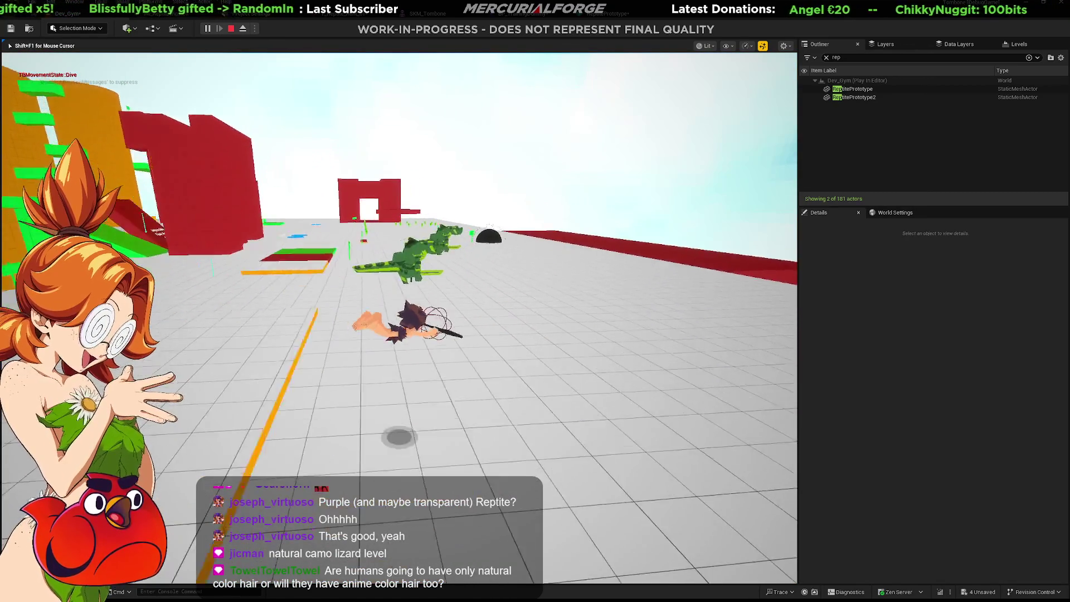
pyautogui.press('shift')
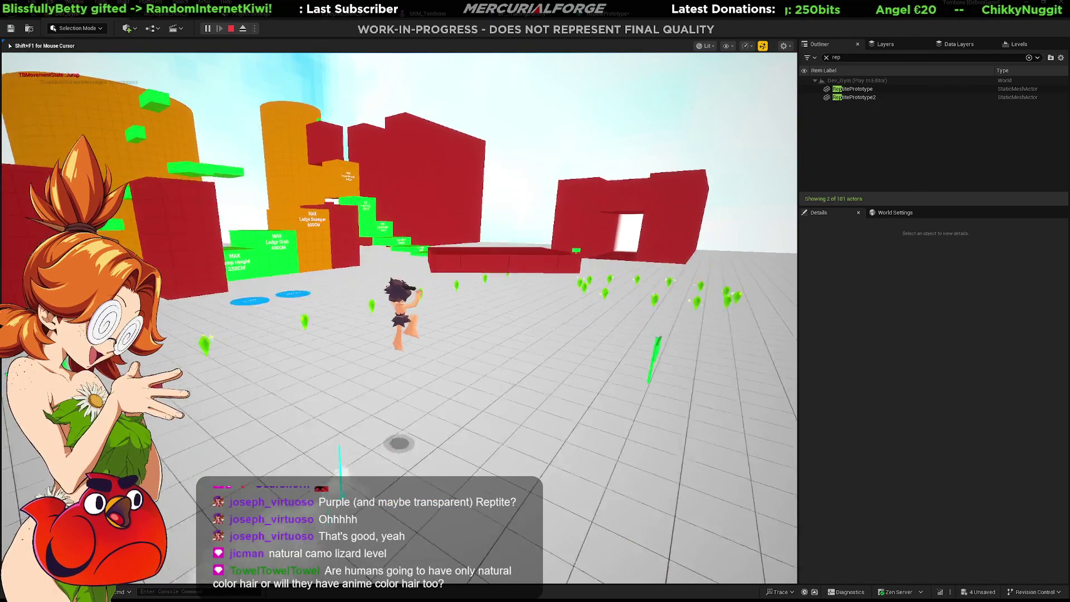
# Hop across the green and red blocks, dive onto the labelled platforms and drop down
pyautogui.press('space')
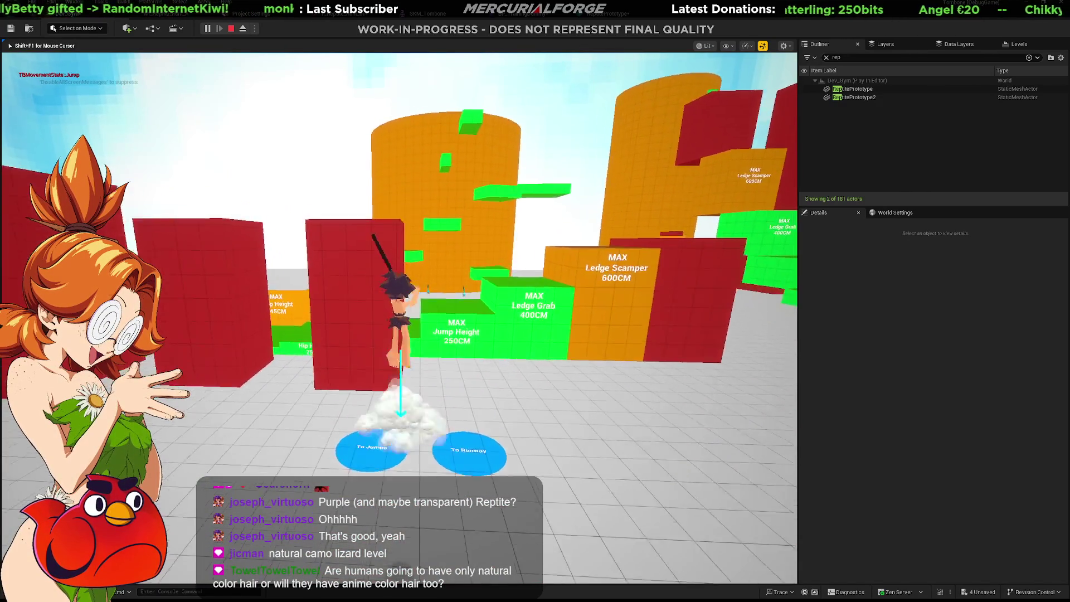
pyautogui.press('space')
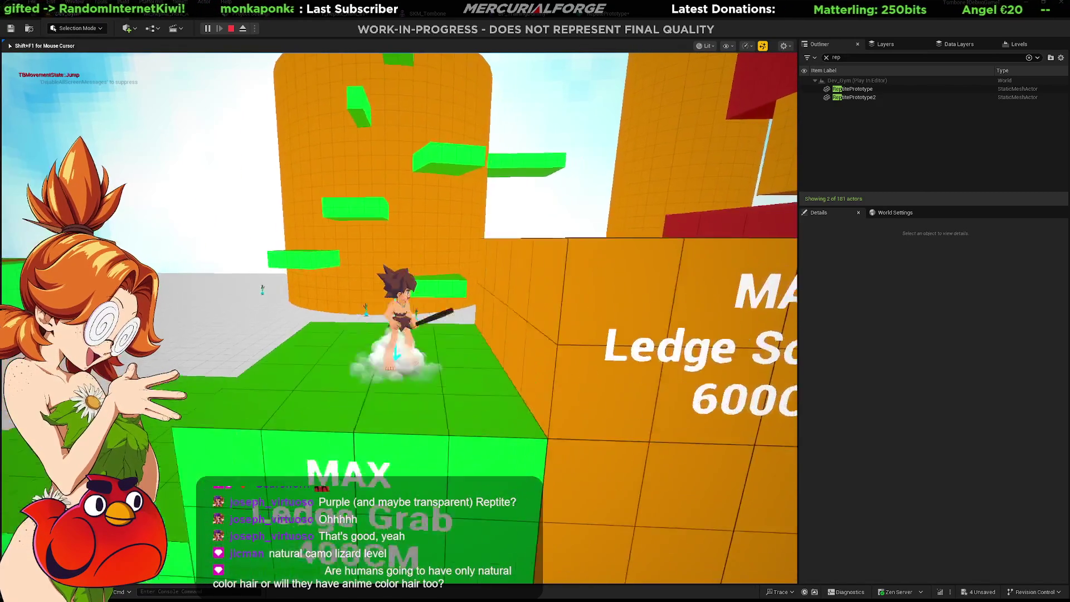
pyautogui.press('space')
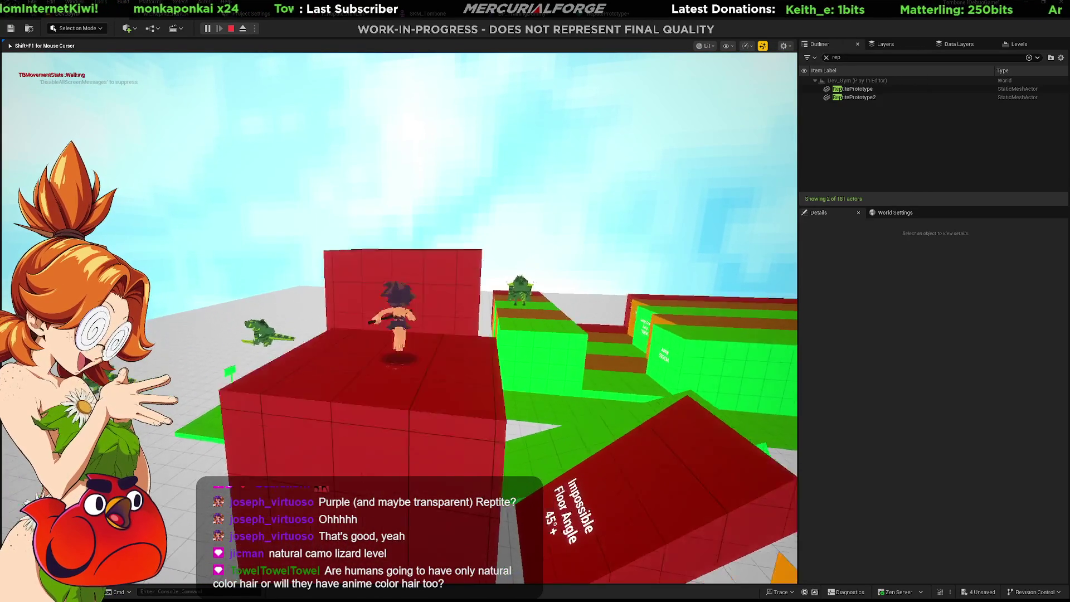
pyautogui.press('space')
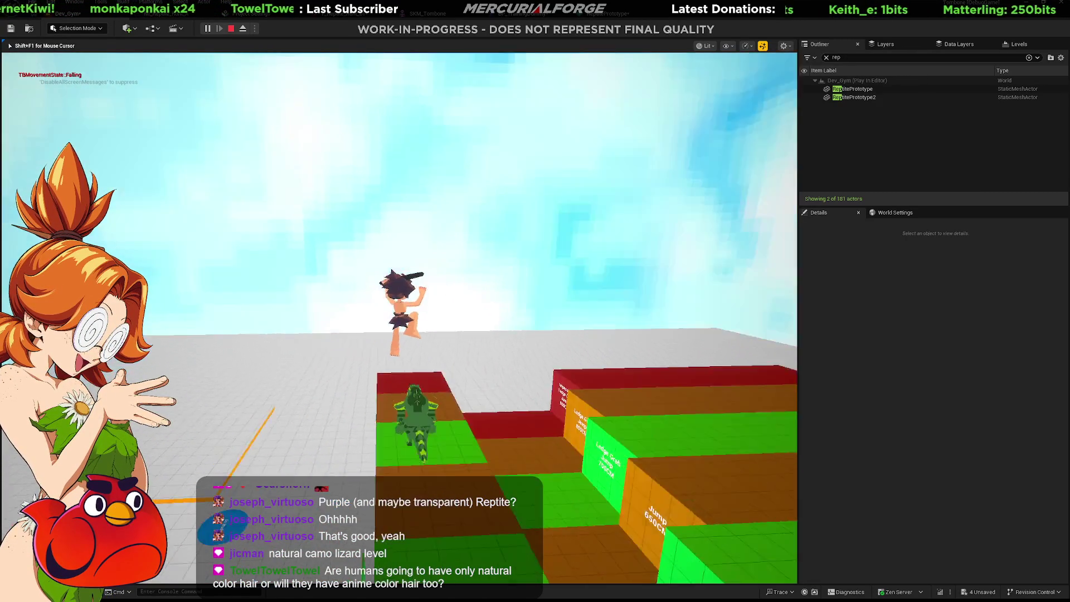
pyautogui.press('ctrl')
pyautogui.press('w')
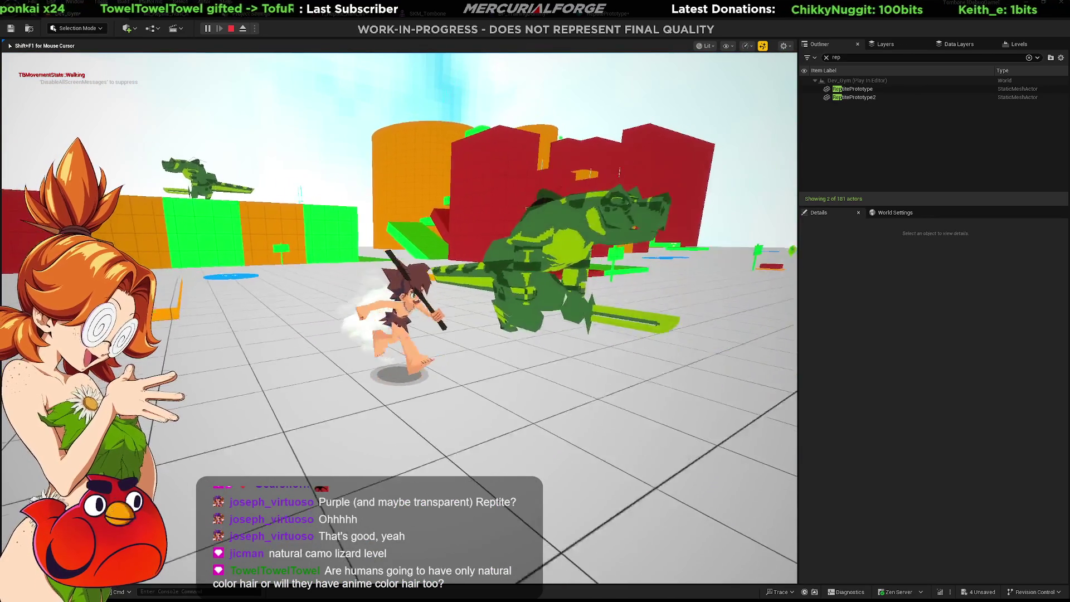
pyautogui.press('a')
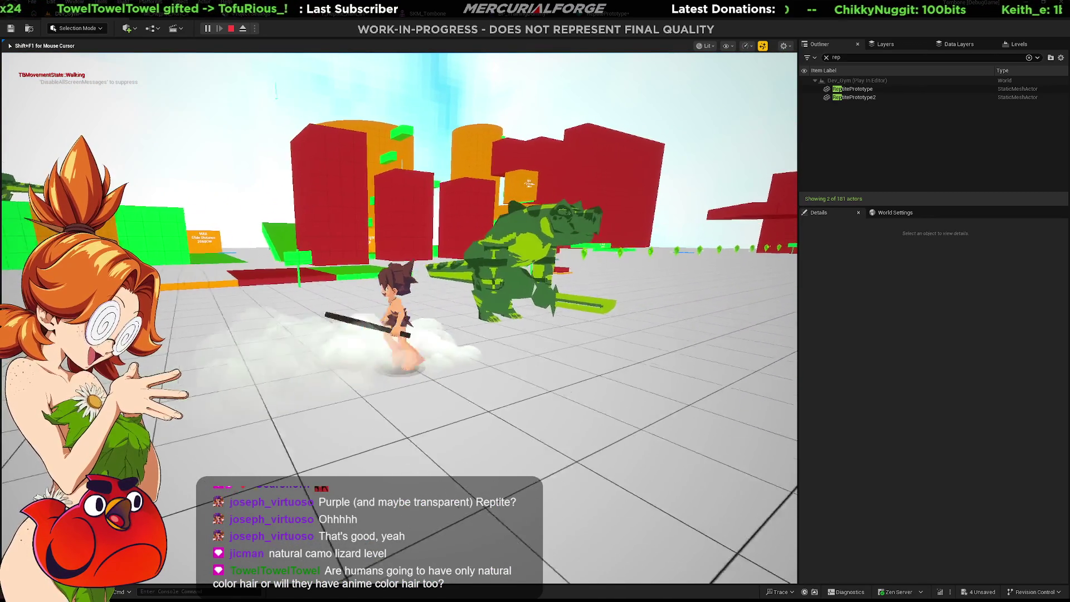
# Attack the green camo lizard several times, then end the play session
pyautogui.press('e')
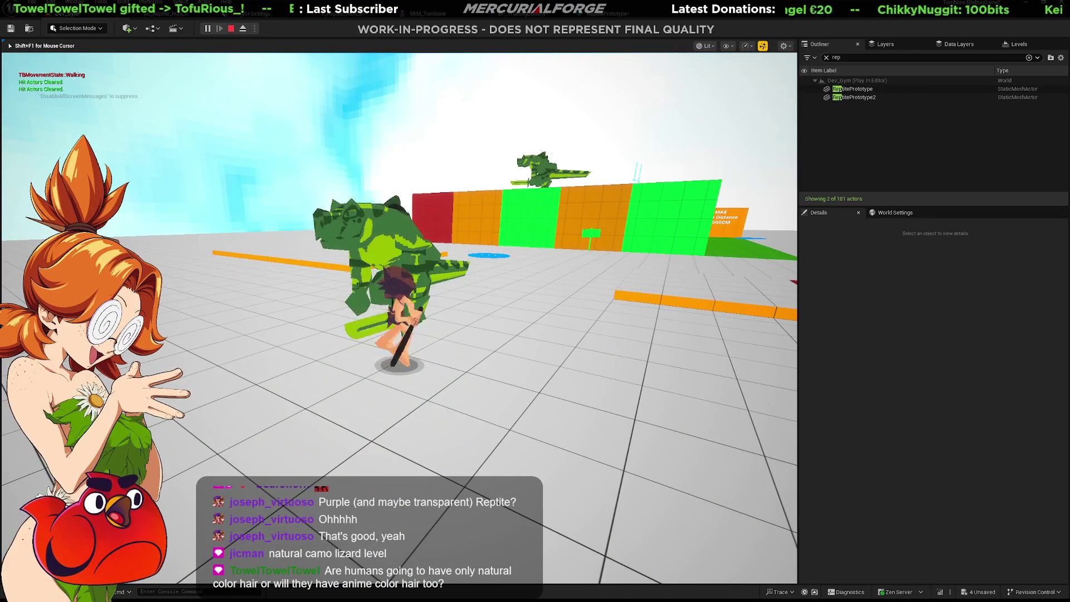
pyautogui.press('e')
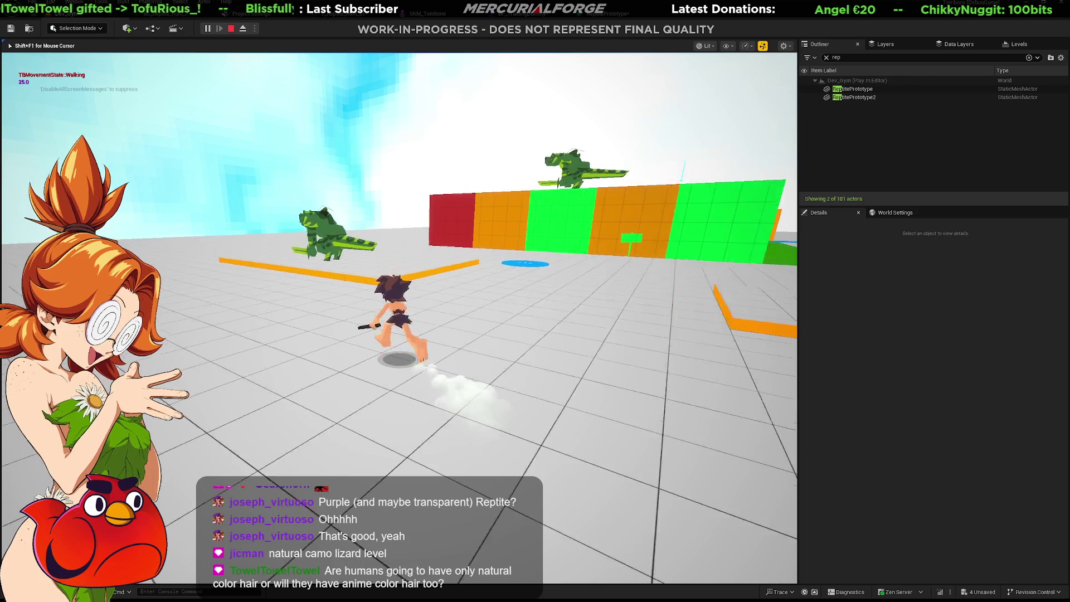
pyautogui.press('e')
pyautogui.press('e')
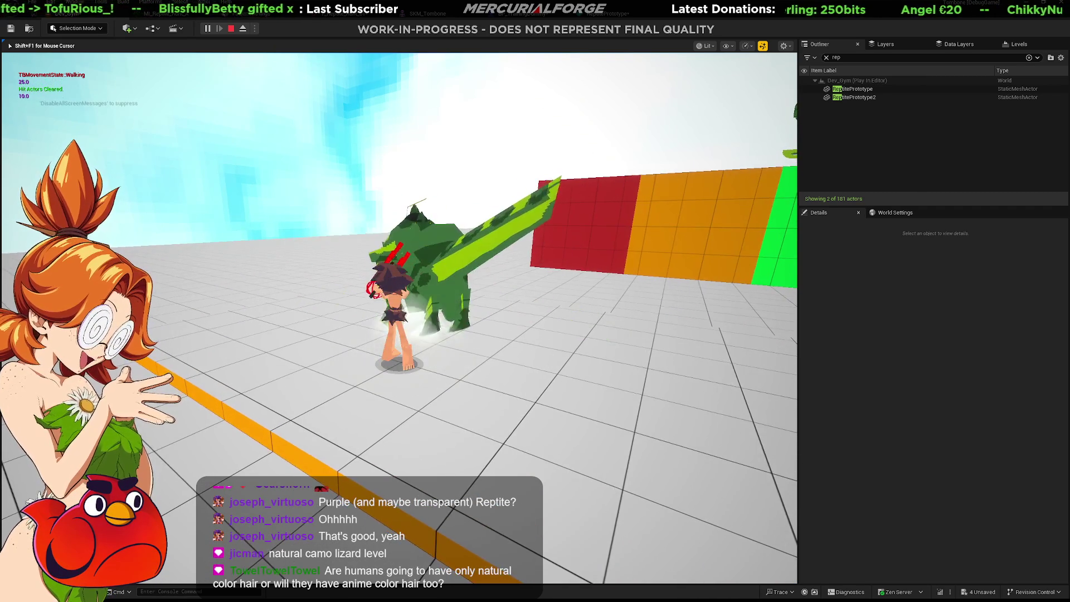
pyautogui.press('e')
pyautogui.press('w')
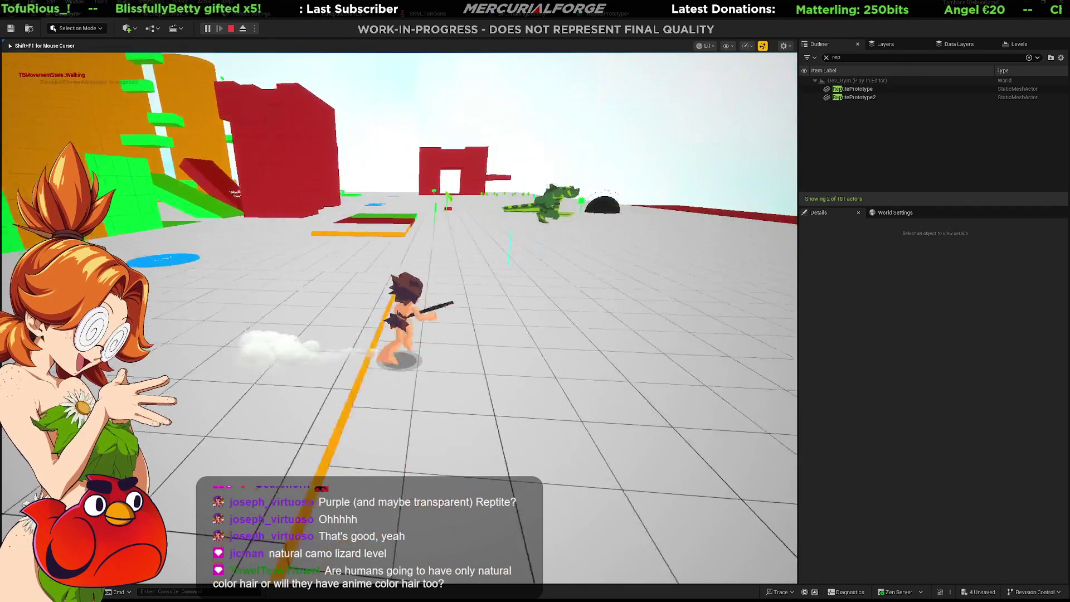
pyautogui.press('w')
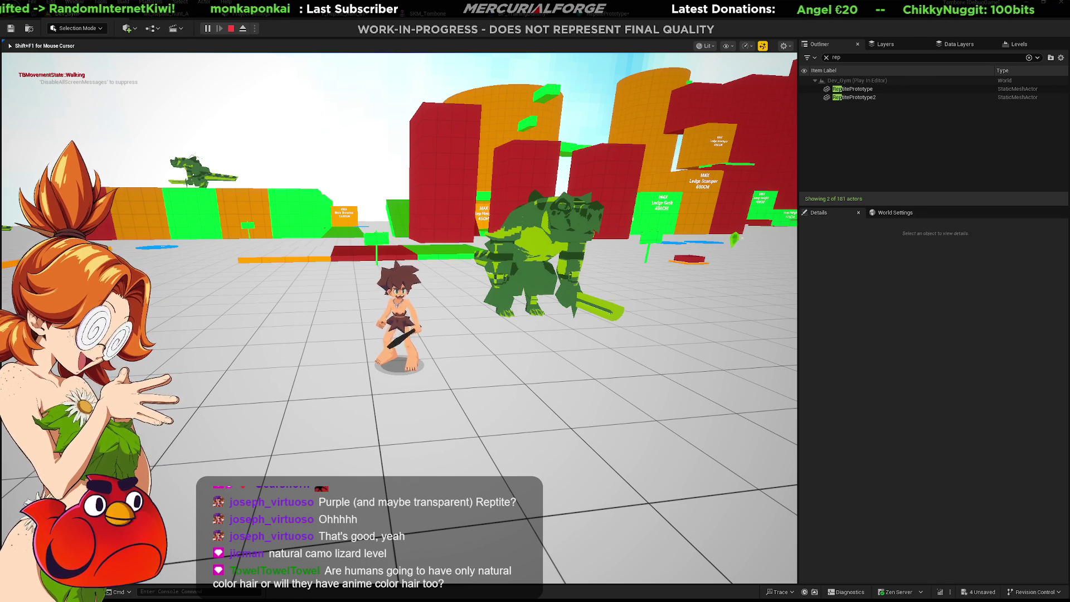
pyautogui.press('Escape')
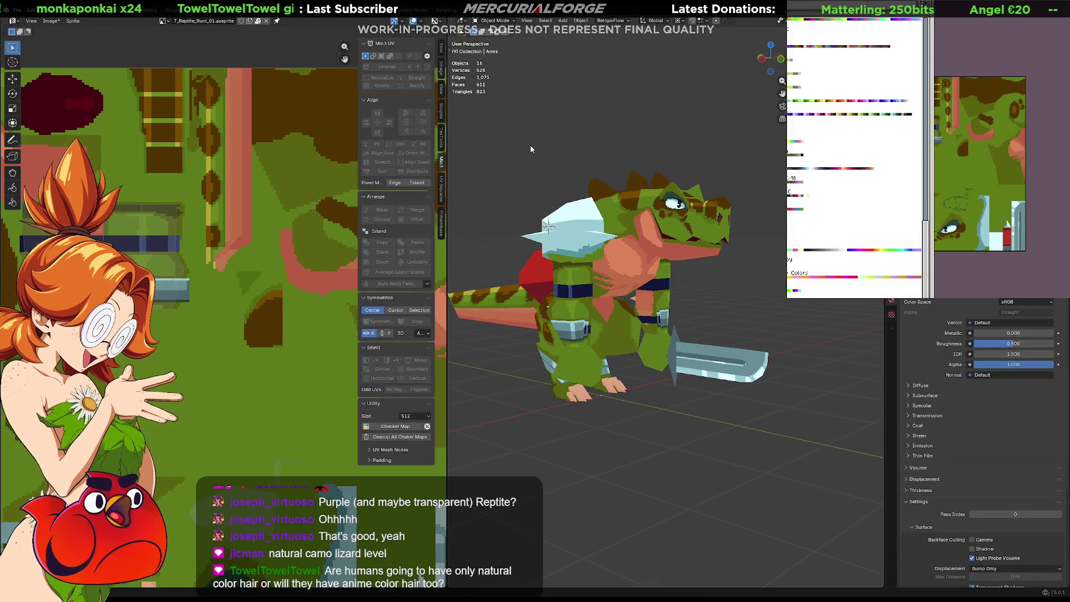
pyautogui.scroll(-3, 795, 170)
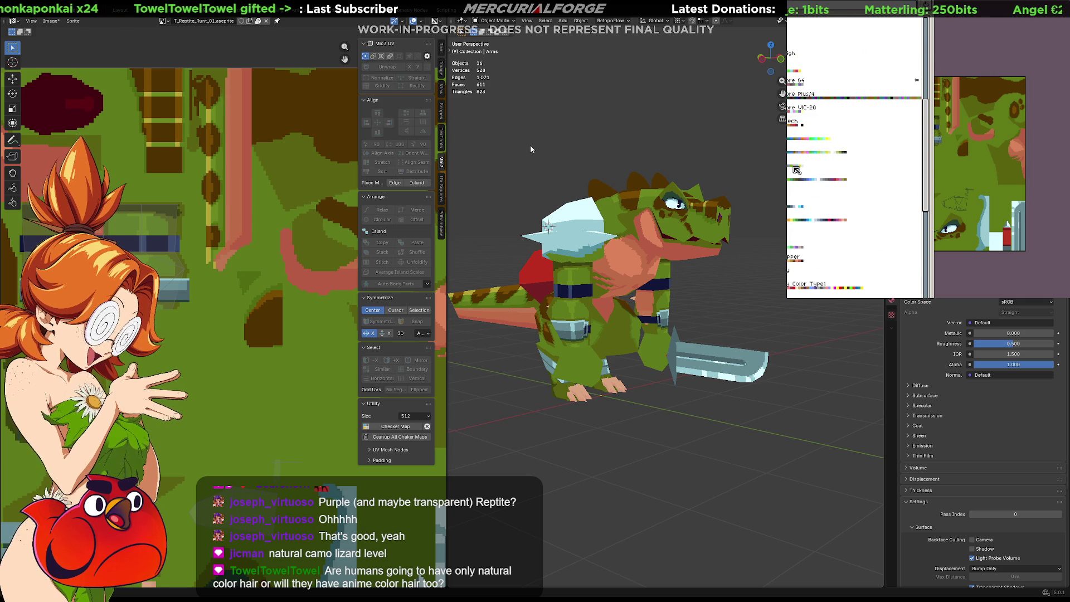
pyautogui.scroll(-2, 796, 170)
pyautogui.scroll(-2, 796, 170)
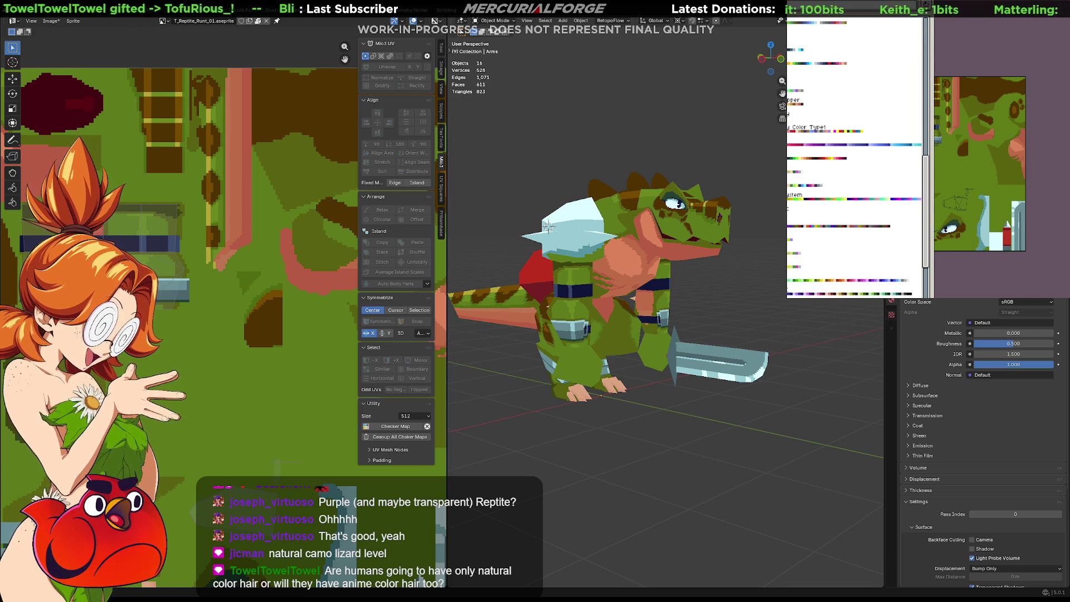
pyautogui.scroll(-3, 905, 123)
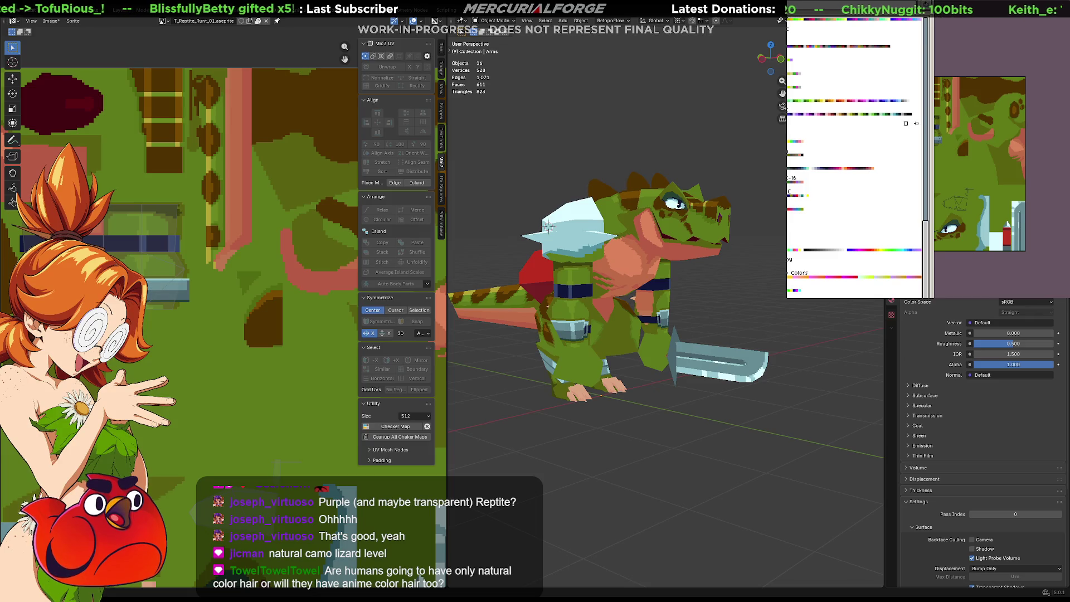
# Switch the reptile texture to a green, red and blue palette and check it on the model
pyautogui.click(905, 164)
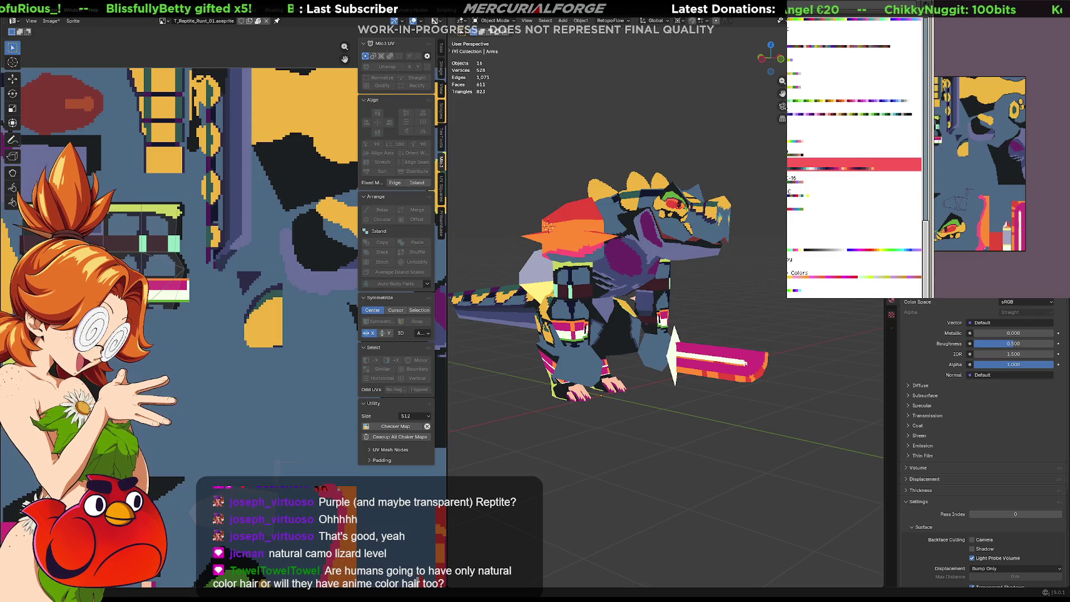
pyautogui.press('Escape')
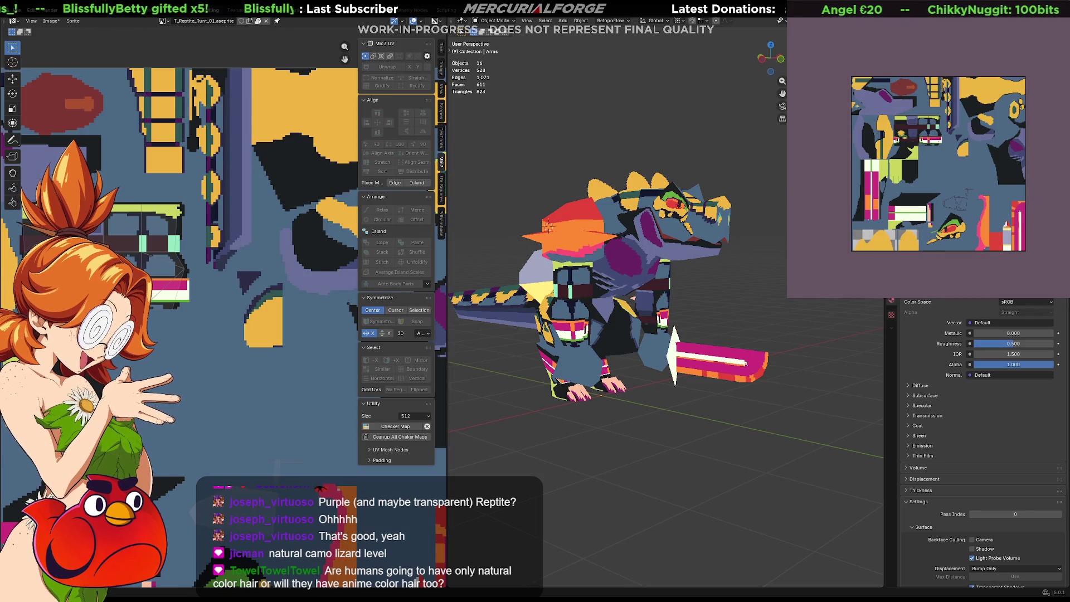
pyautogui.hotkey('ctrl', 'z')
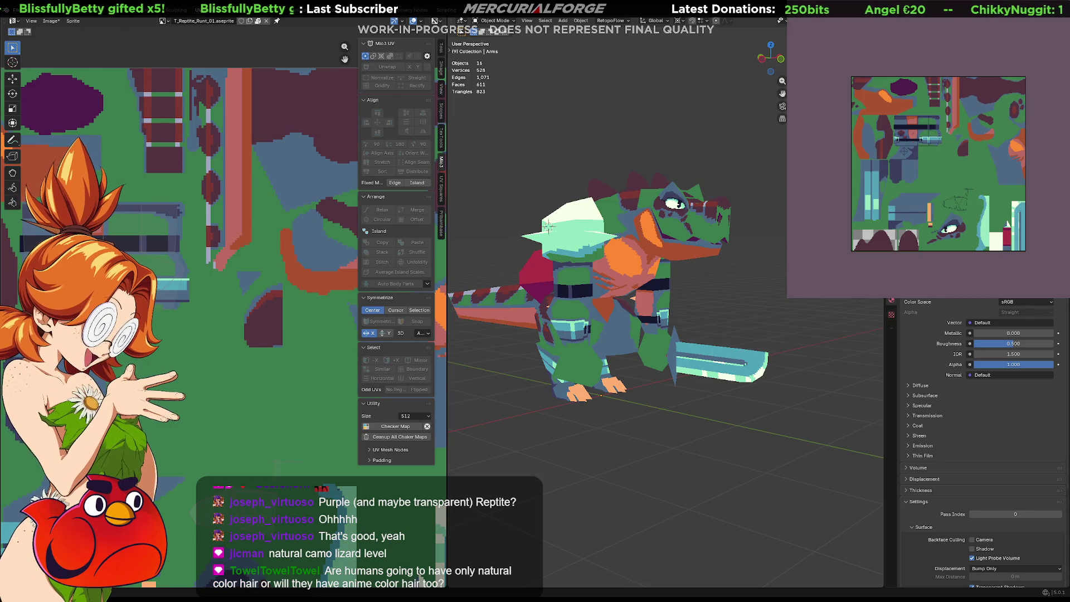
pyautogui.moveTo(629, 331)
pyautogui.mouseDown(button='middle')
pyautogui.moveTo(729, 328)
pyautogui.moveTo(626, 322)
pyautogui.mouseUp(button='middle')
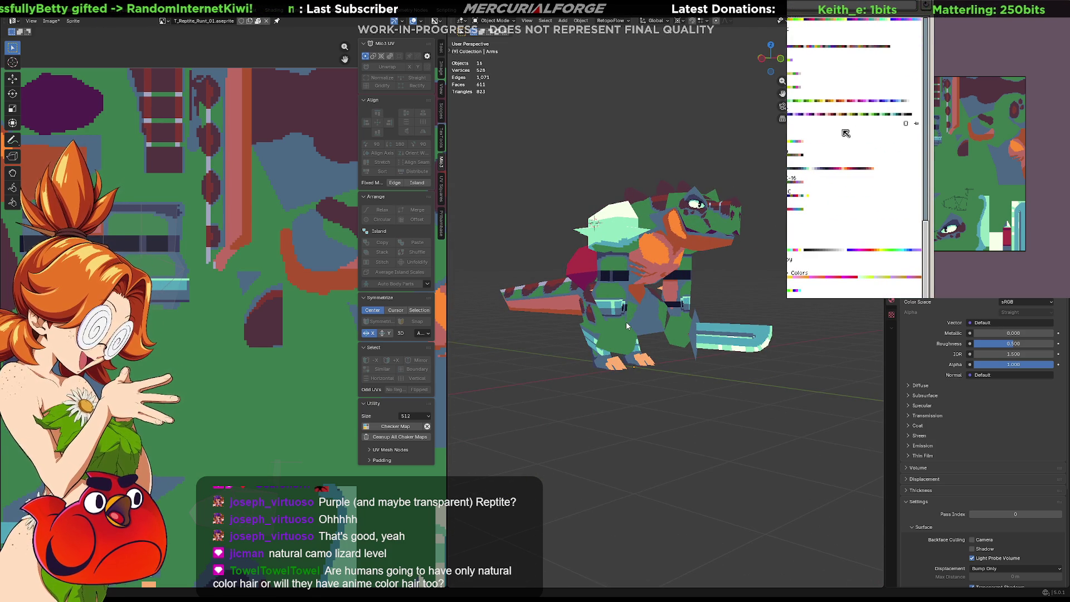
pyautogui.press('Escape')
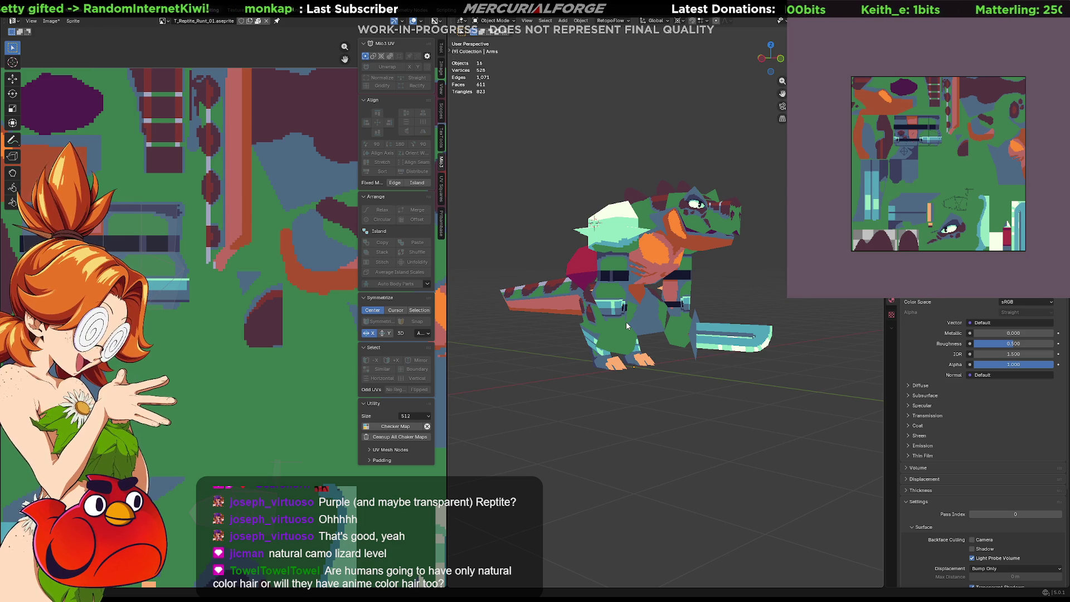
pyautogui.moveTo(626, 326); pyautogui.dragTo(673, 316, button='middle')
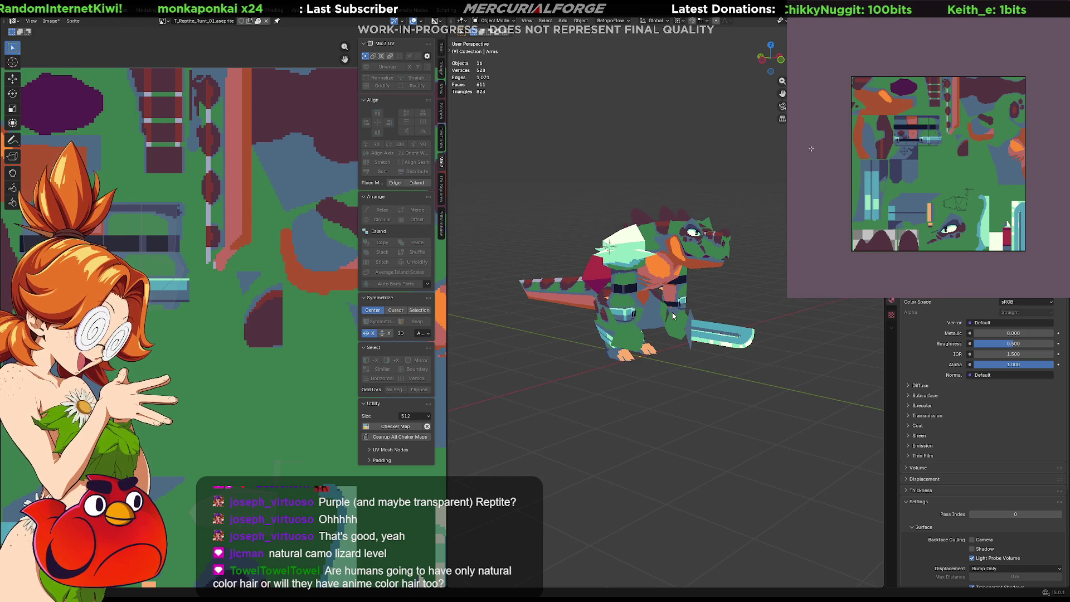
# Export the recoloured texture, overwriting the existing file, and switch to Unreal Engine
pyautogui.hotkey('ctrl', 'alt', 'shift', 's')
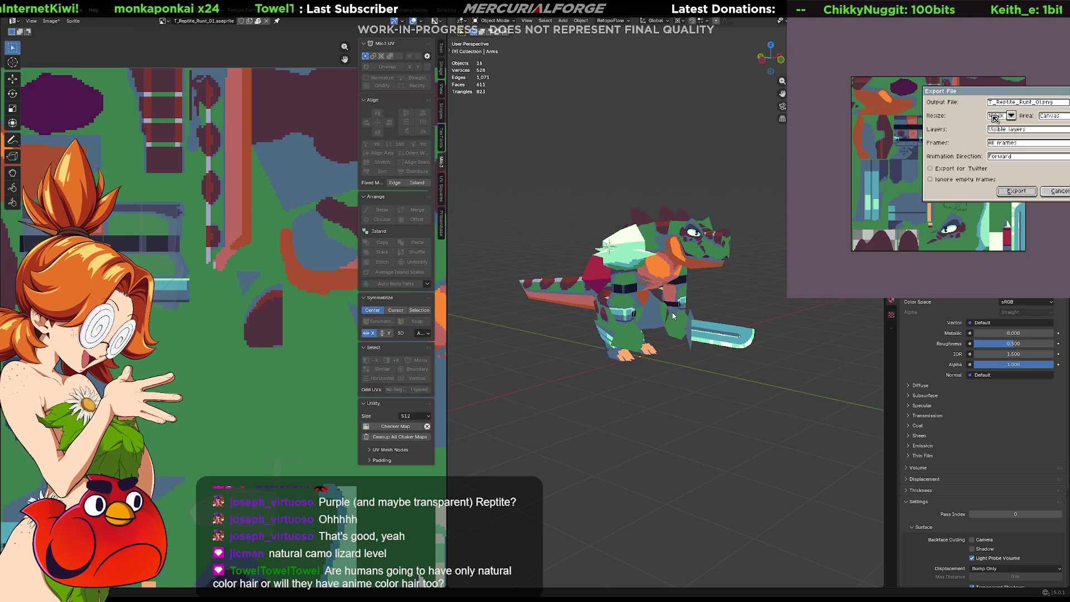
pyautogui.click(1012, 191)
pyautogui.click(880, 227)
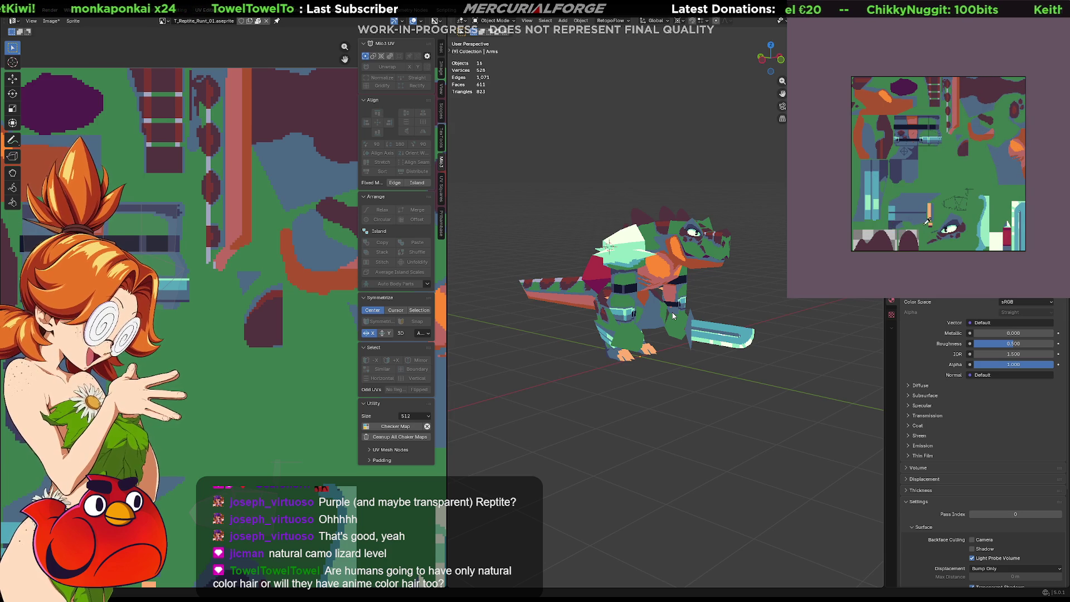
pyautogui.hotkey('alt', 'Tab')
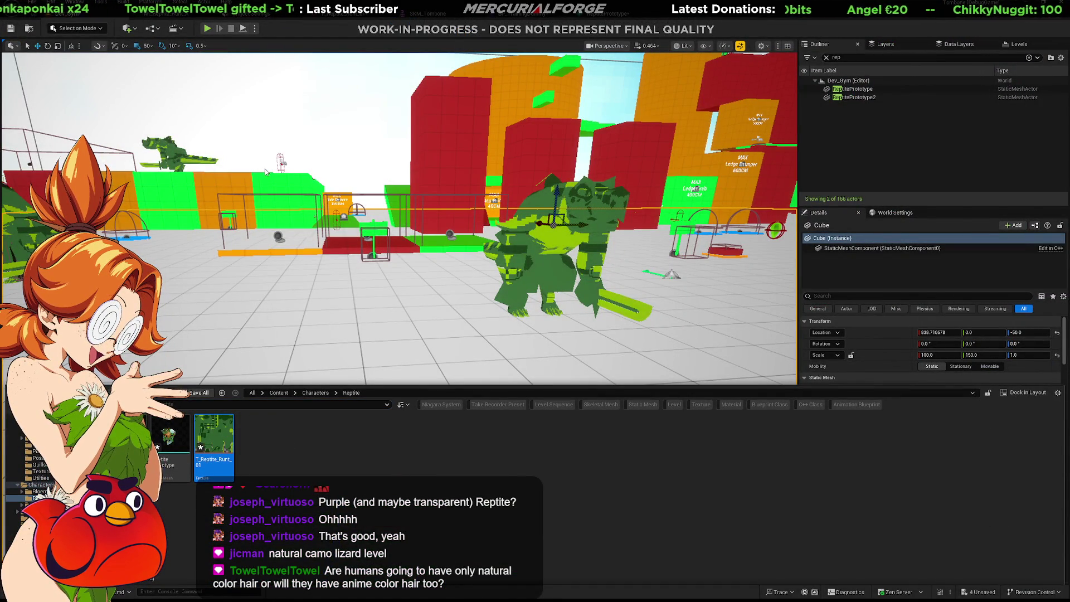
# Reimport the reptile texture, fly the camera to the reptile and start a play session
pyautogui.click(372, 159)
pyautogui.moveTo(374, 159)
pyautogui.mouseDown(button='right')
pyautogui.moveTo(502, 167)
pyautogui.moveTo(452, 167)
pyautogui.mouseUp(button='right')
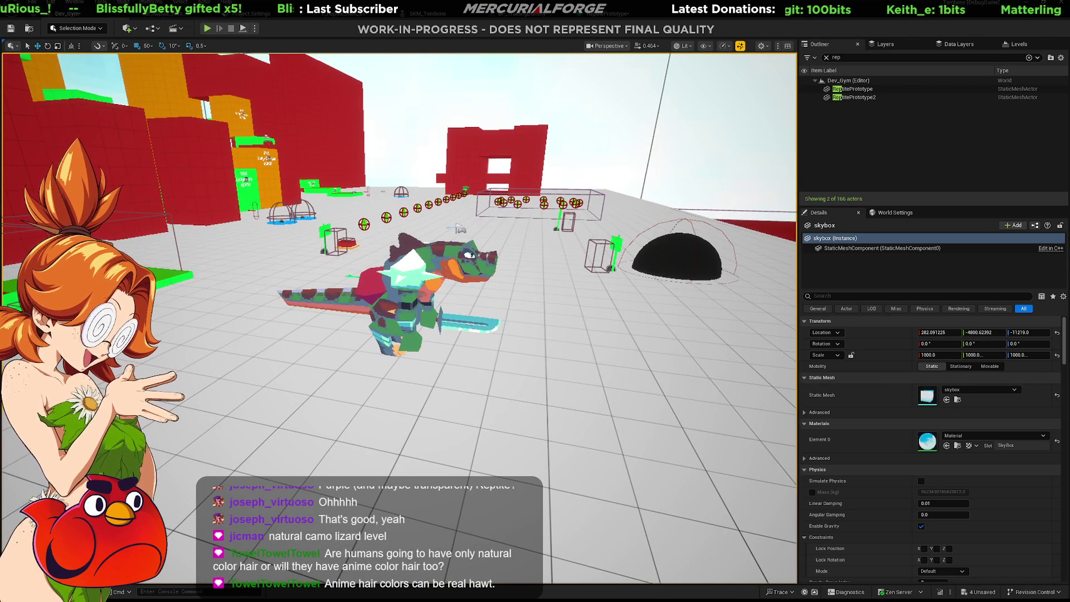
pyautogui.moveTo(404, 420); pyautogui.dragTo(443, 419, button='right')
pyautogui.click(404, 420)
pyautogui.hotkey('alt', 'p')
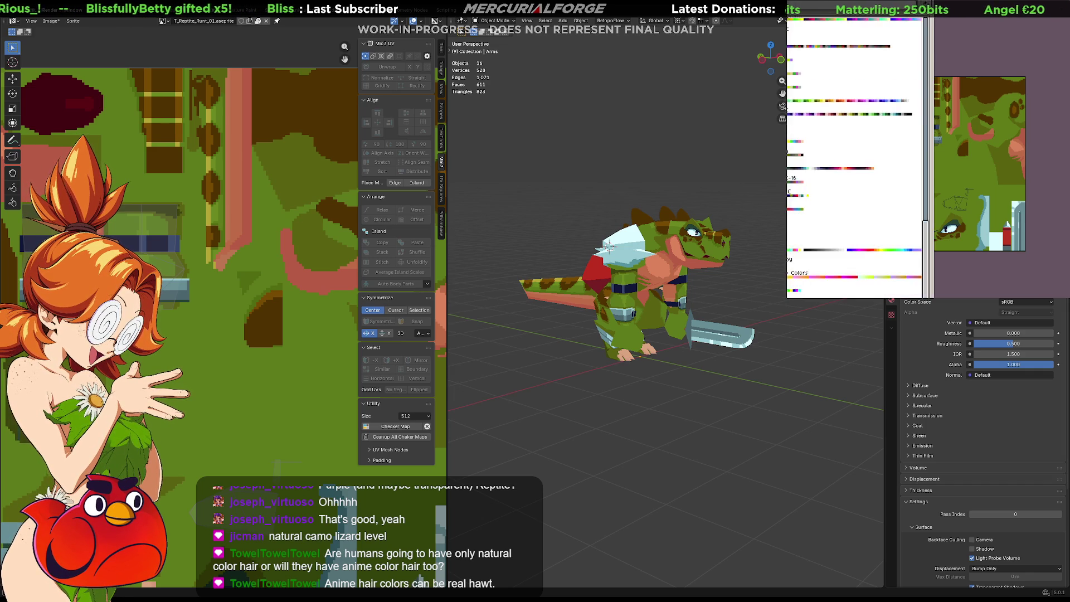
pyautogui.scroll(-3, 840, 165)
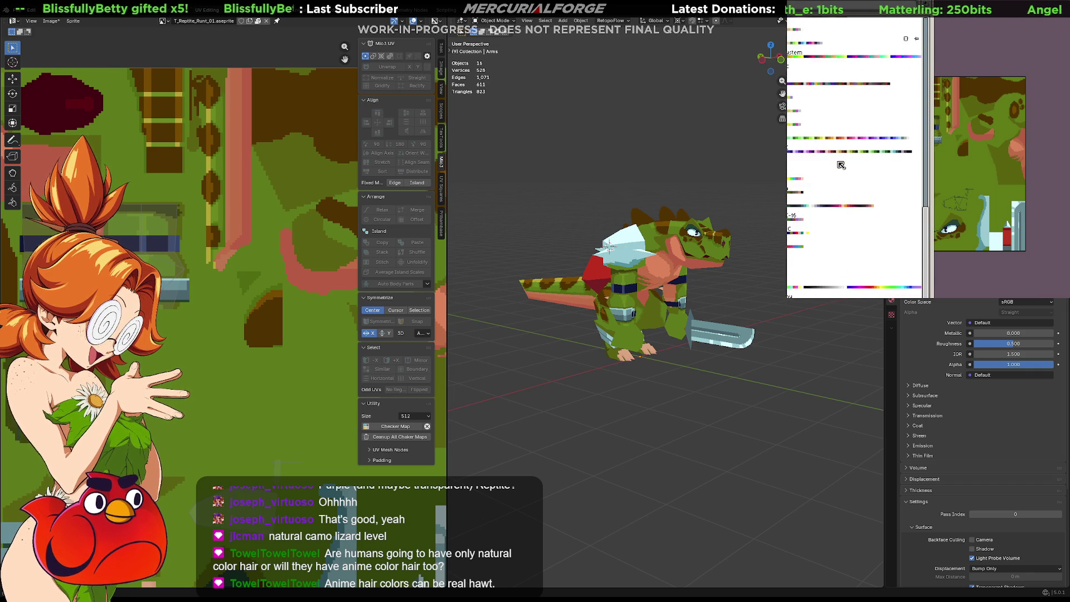
# Keep the green/red palette and start a Hue/Saturation adjustment, raising saturation and nudging lightness
pyautogui.click(822, 172)
pyautogui.click(822, 172)
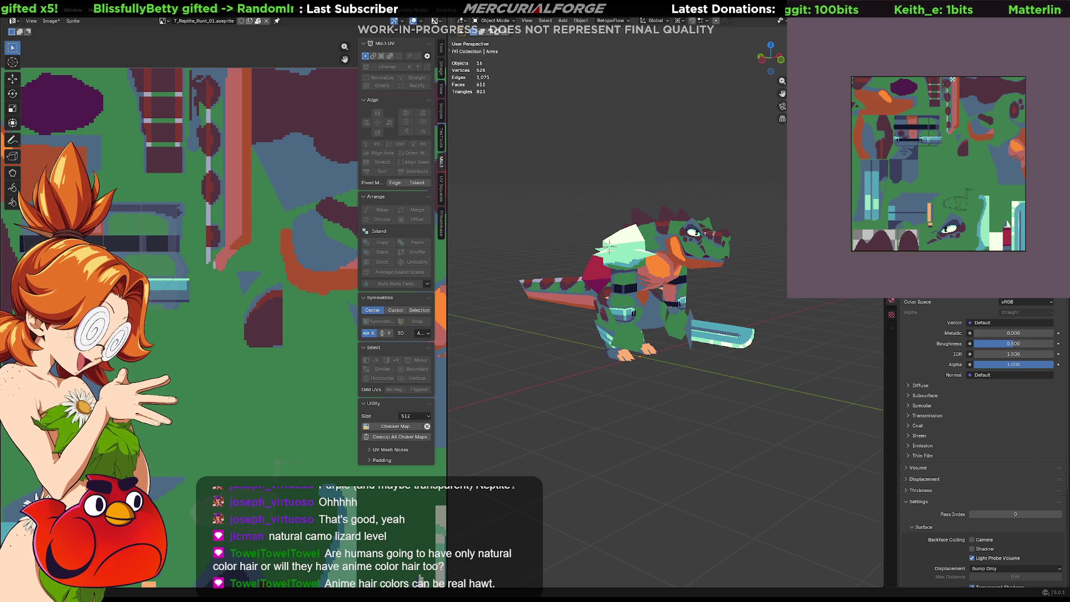
pyautogui.hotkey('alt', 'e')
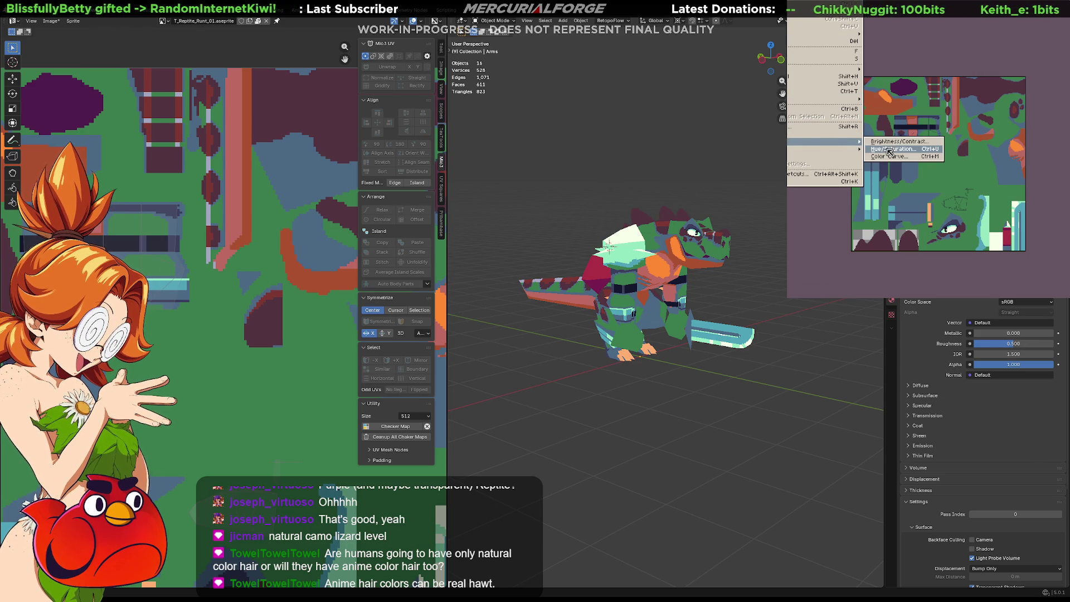
pyautogui.click(890, 152)
pyautogui.moveTo(941, 51); pyautogui.dragTo(939, 53)
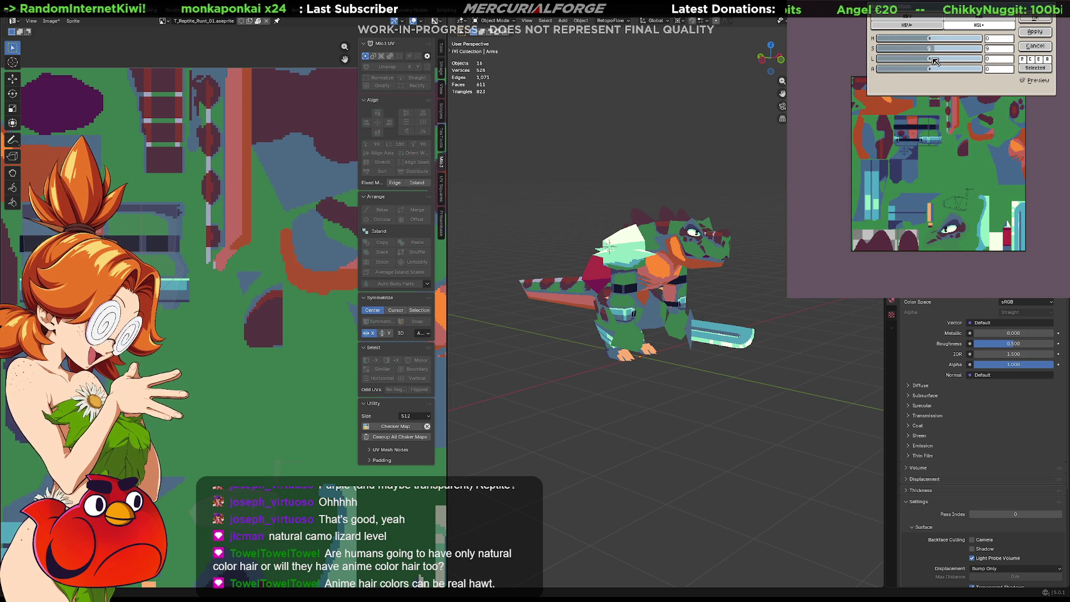
pyautogui.moveTo(936, 61); pyautogui.dragTo(933, 61)
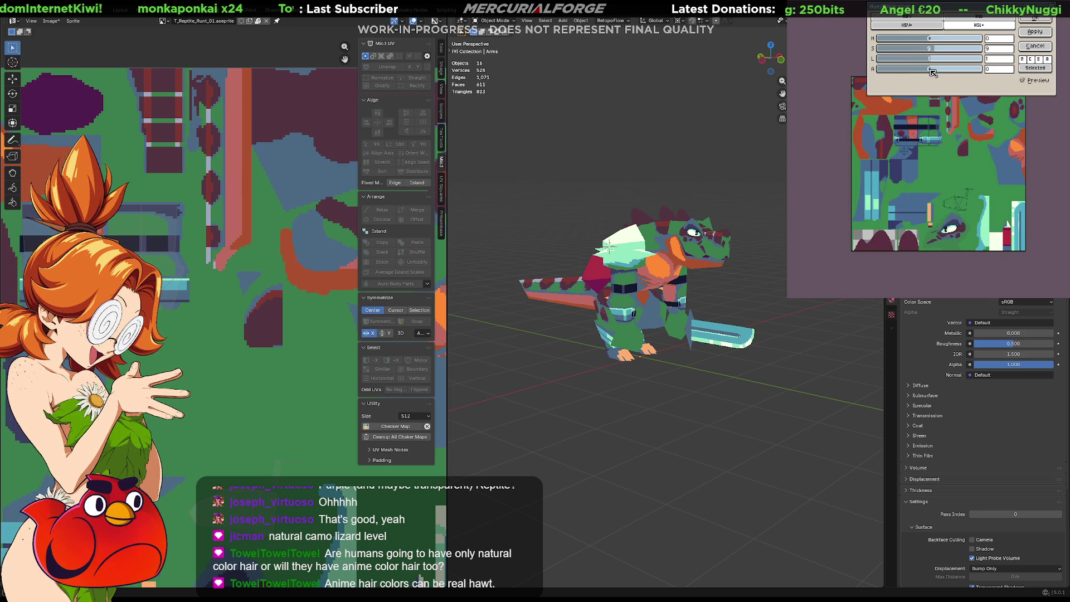
# Switch to HSL mode, fine-tune hue and lightness for a brighter green, and apply the adjustment
pyautogui.click(932, 28)
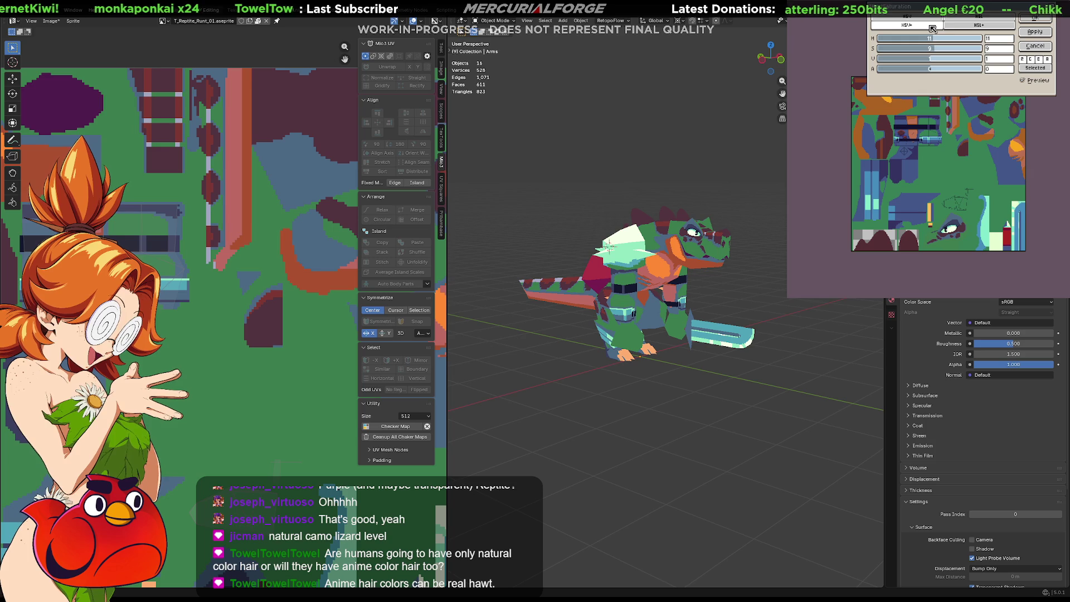
pyautogui.click(945, 19)
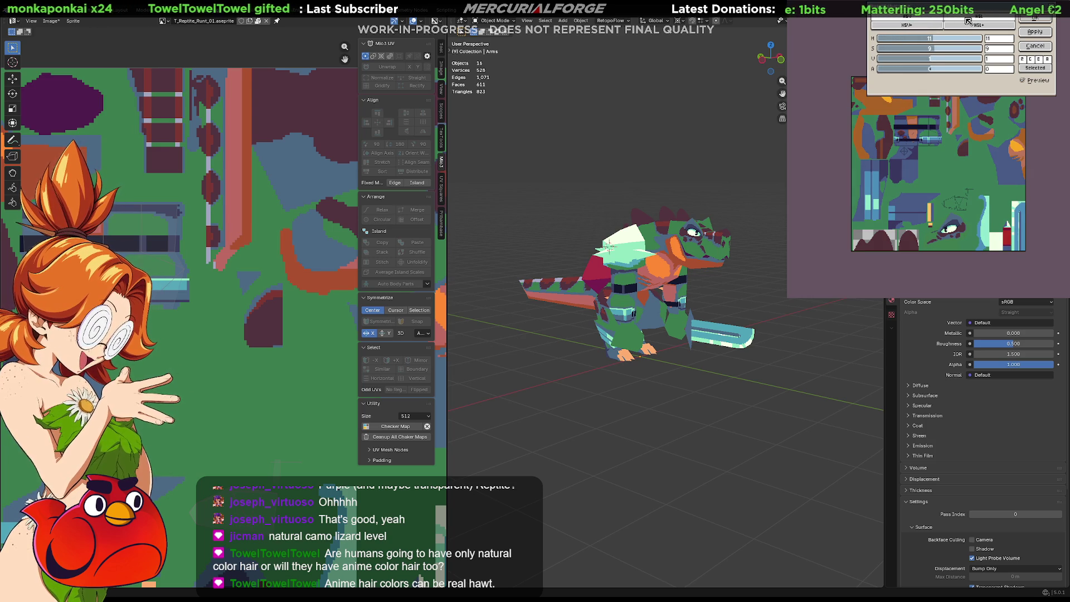
pyautogui.moveTo(936, 62); pyautogui.dragTo(937, 64)
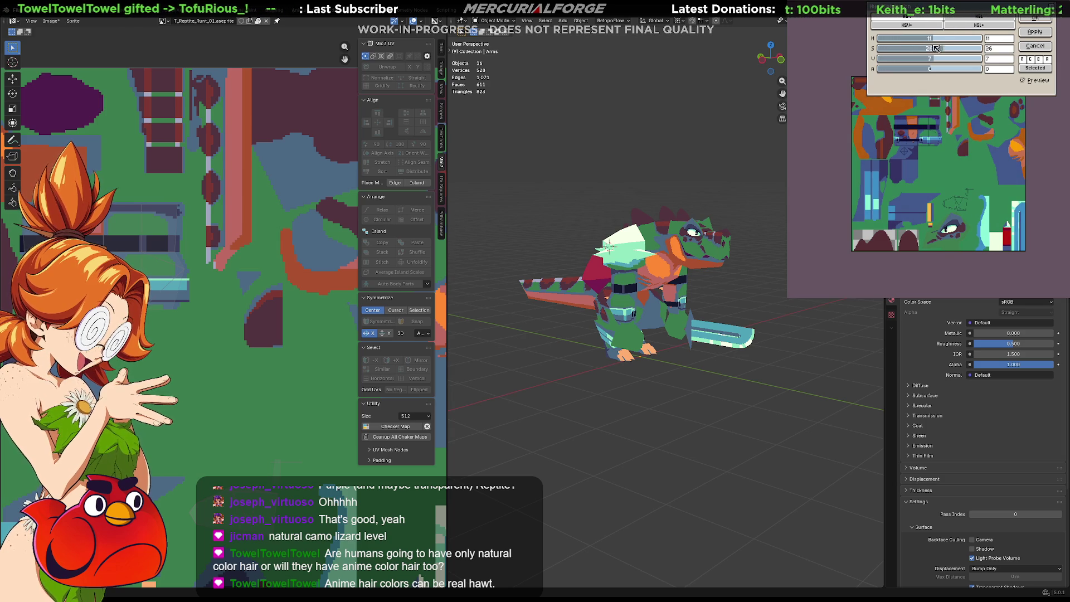
pyautogui.moveTo(934, 39); pyautogui.dragTo(949, 54)
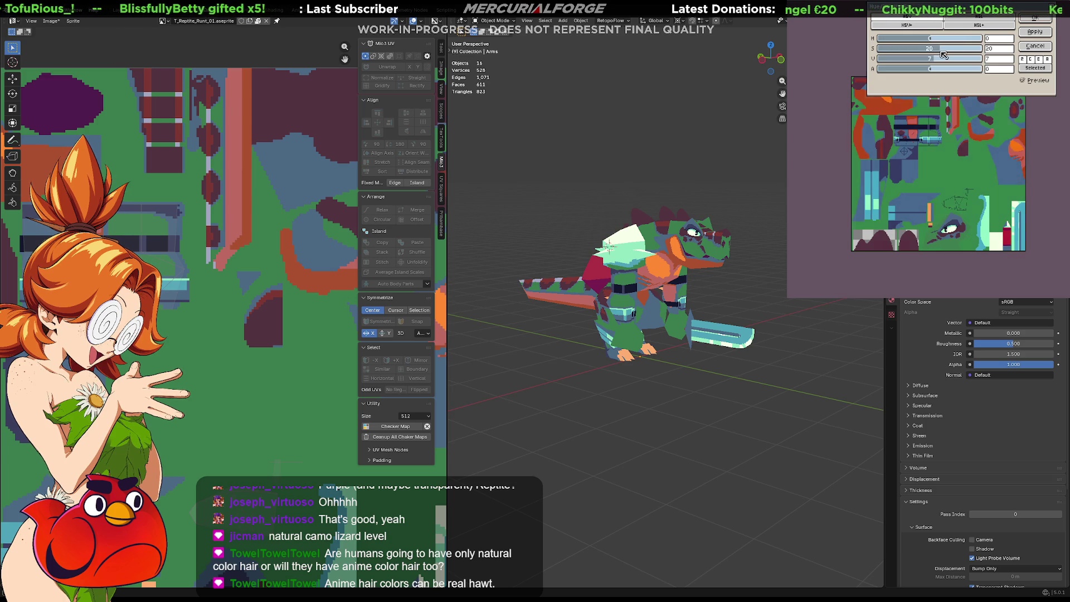
pyautogui.moveTo(937, 58)
pyautogui.mouseDown()
pyautogui.moveTo(891, 66)
pyautogui.moveTo(941, 66)
pyautogui.mouseUp()
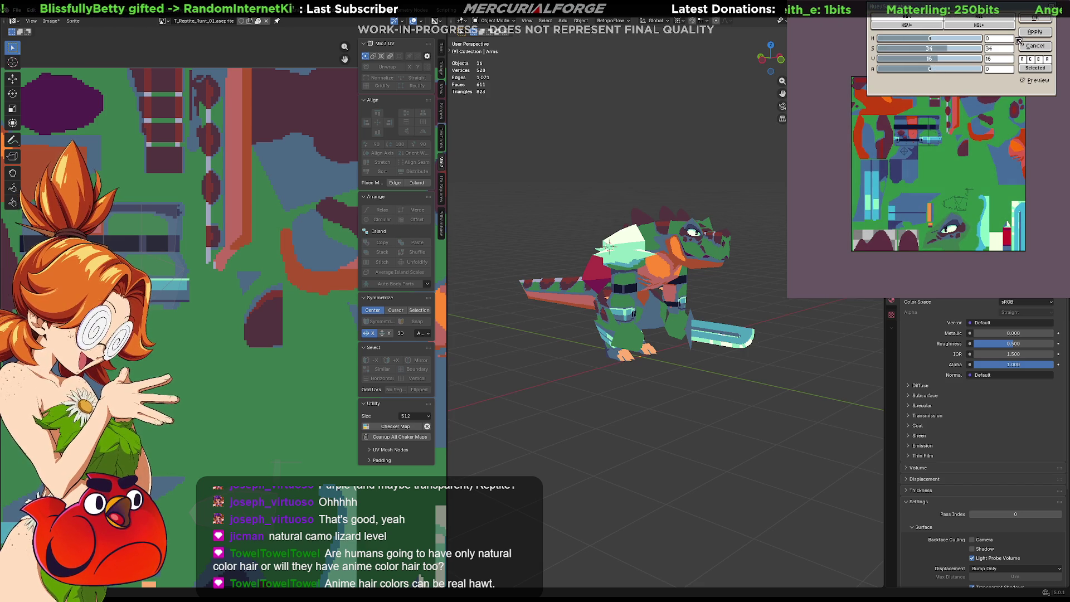
pyautogui.click(1034, 31)
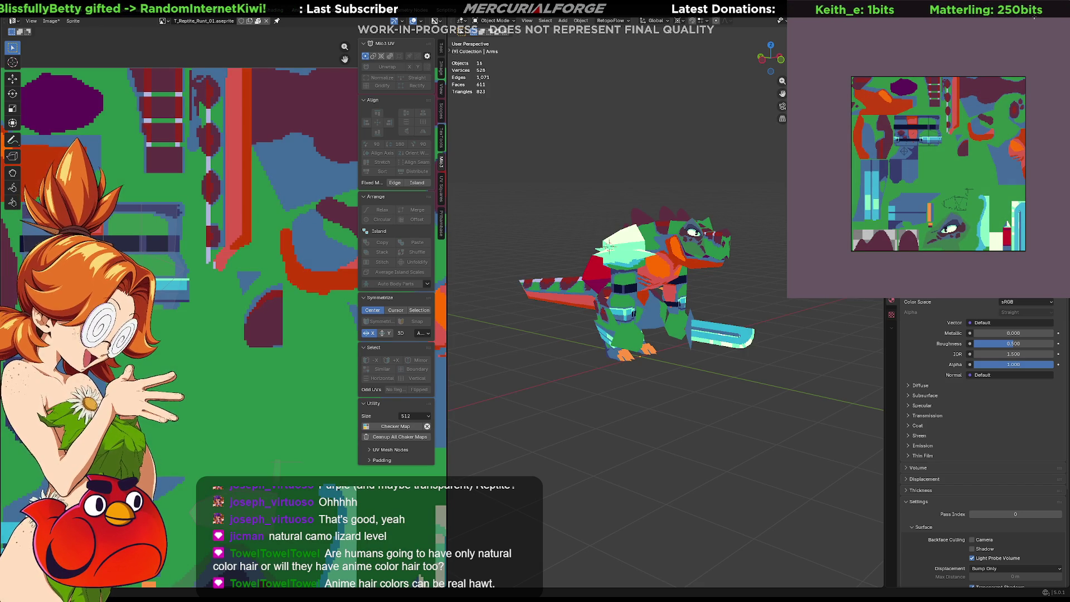
# Orbit the reptile model to front and back views, then bring up the palette options
pyautogui.moveTo(611, 334)
pyautogui.mouseDown(button='middle')
pyautogui.moveTo(549, 336)
pyautogui.moveTo(702, 332)
pyautogui.mouseUp(button='middle')
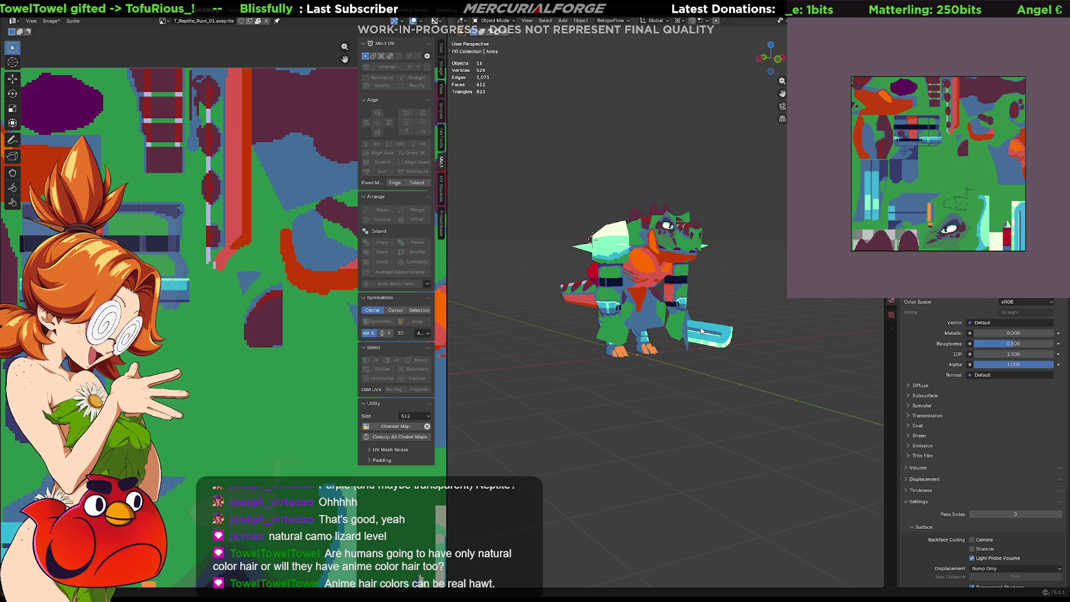
pyautogui.moveTo(591, 238)
pyautogui.mouseDown(button='middle')
pyautogui.moveTo(555, 357)
pyautogui.moveTo(625, 365)
pyautogui.moveTo(512, 389)
pyautogui.moveTo(768, 340)
pyautogui.moveTo(749, 381)
pyautogui.moveTo(815, 379)
pyautogui.moveTo(689, 367)
pyautogui.moveTo(692, 381)
pyautogui.moveTo(721, 361)
pyautogui.mouseUp(button='middle')
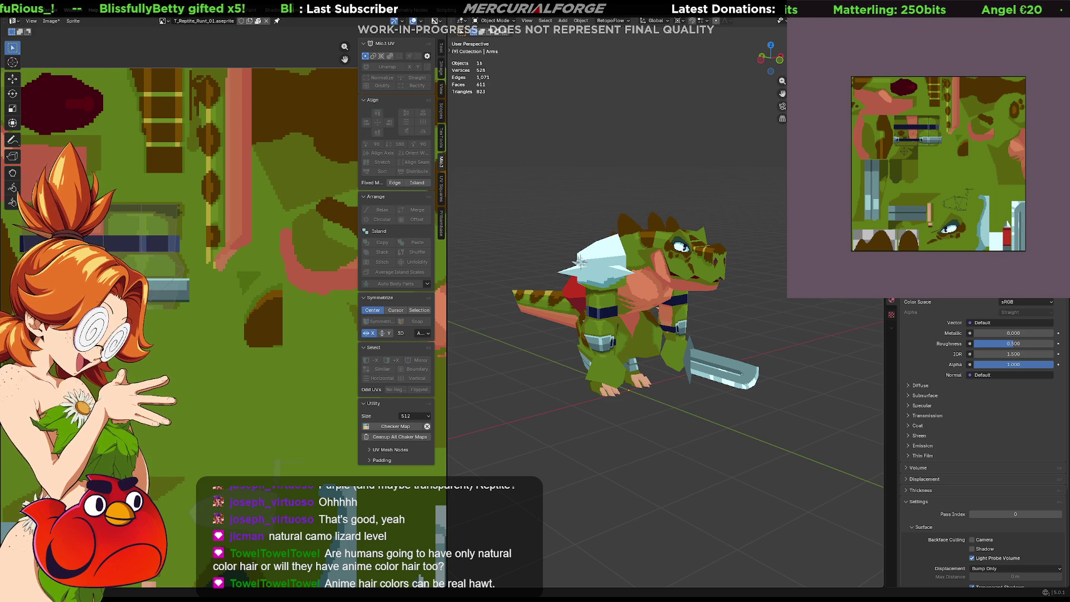
pyautogui.click(799, 34)
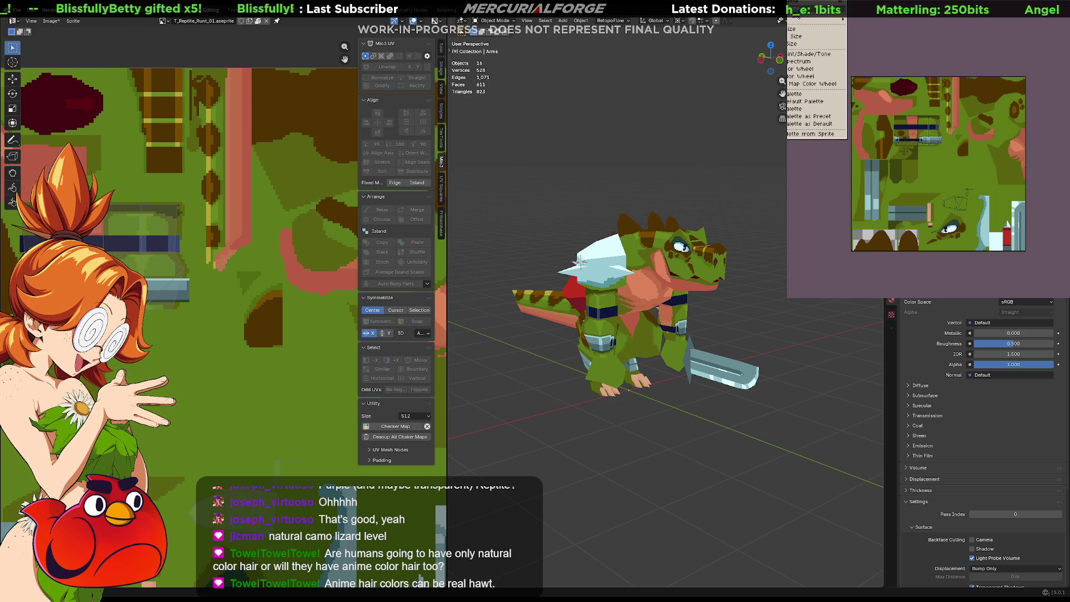
pyautogui.moveTo(815, 28)
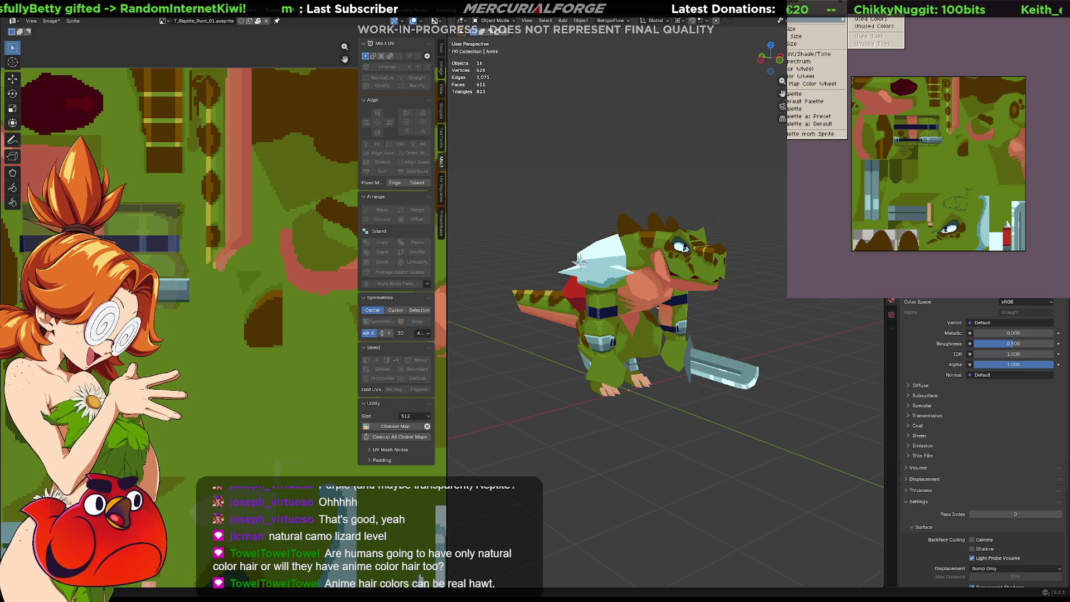
# Load a different palette so the brown camo patches become deep maroon
pyautogui.press('Escape')
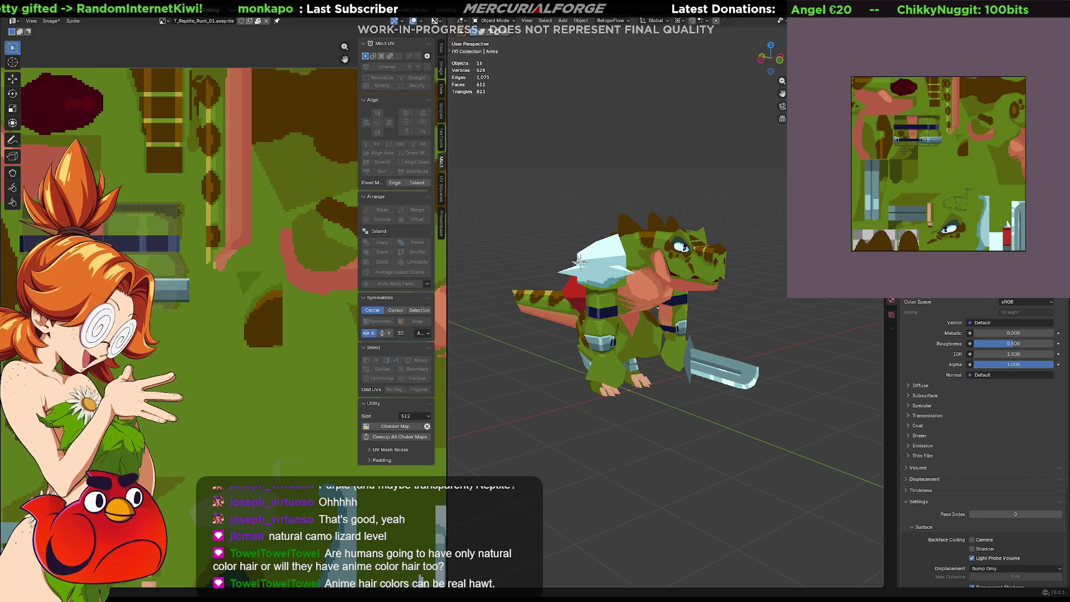
pyautogui.click(786, 20)
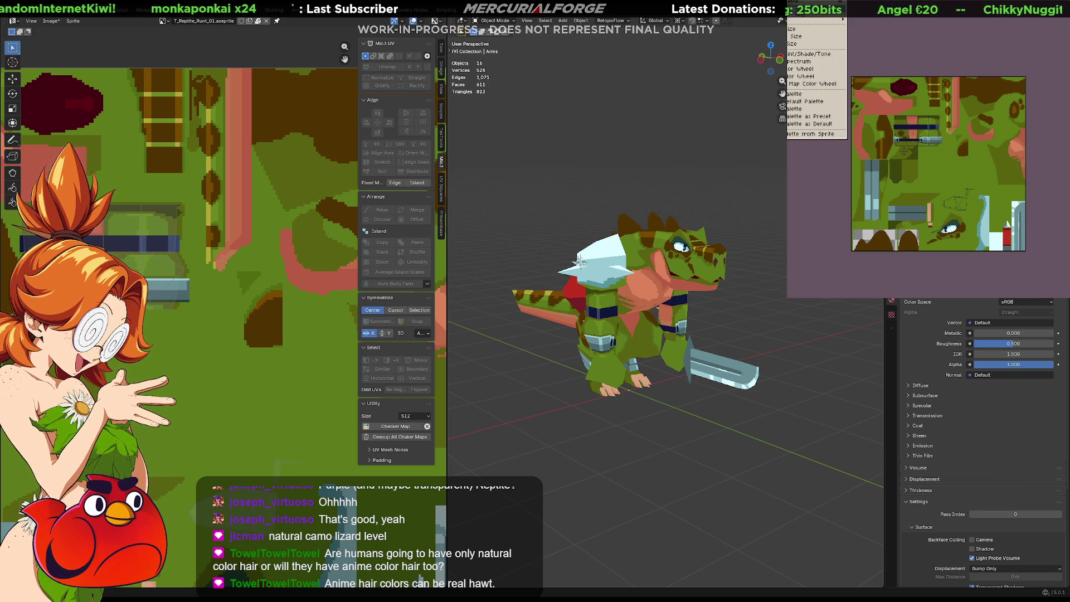
pyautogui.click(794, 21)
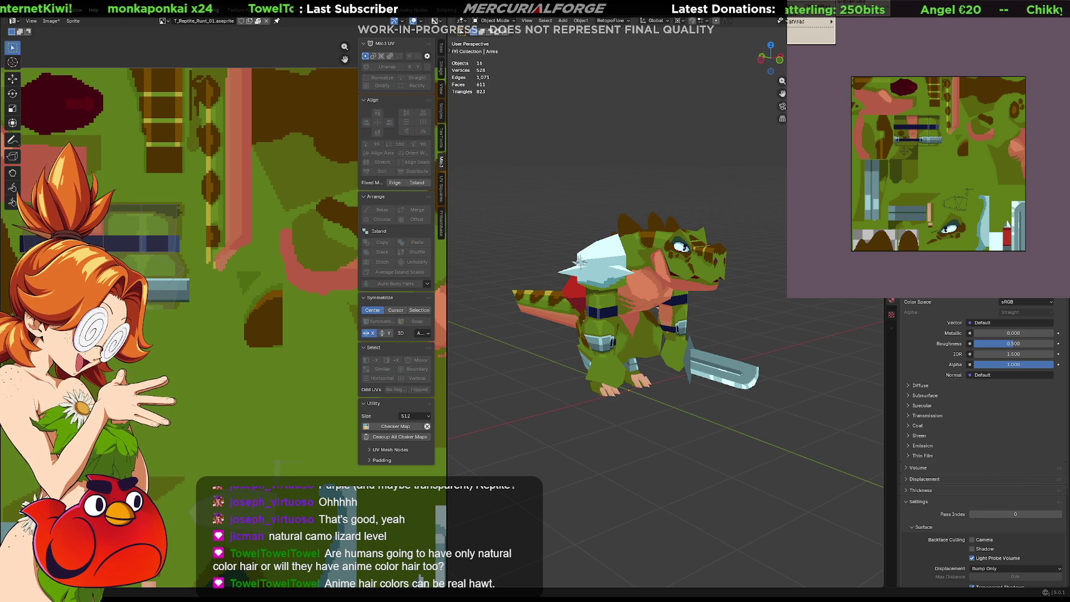
pyautogui.click(788, 69)
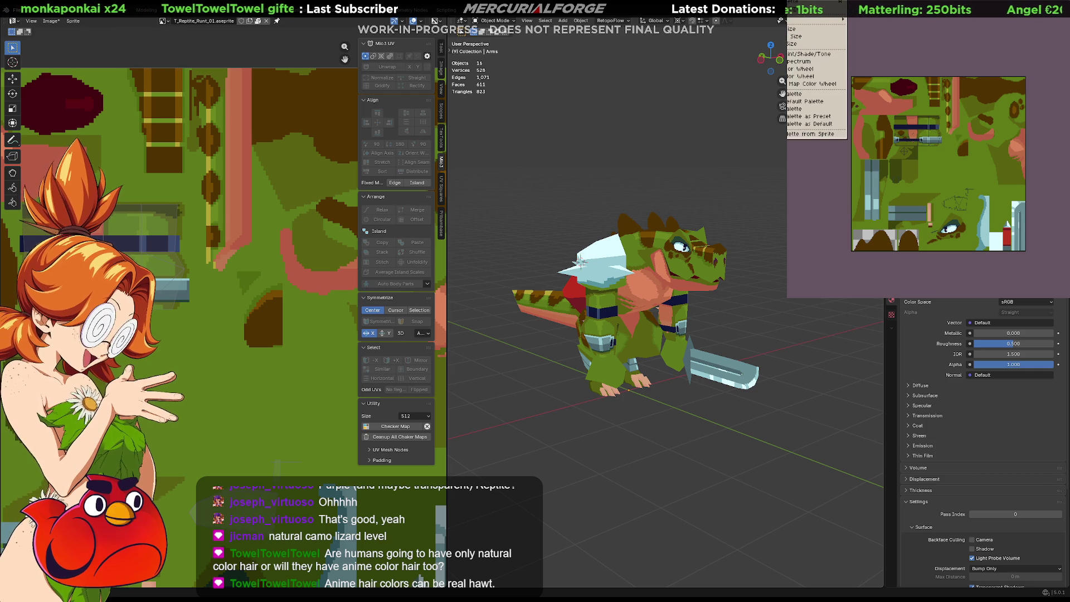
pyautogui.click(781, 20)
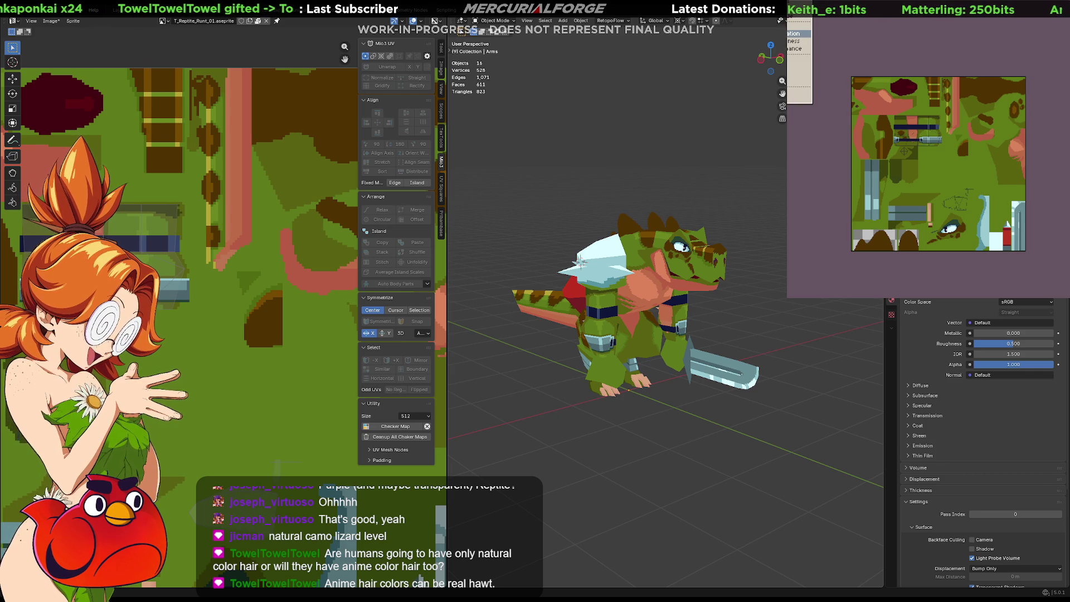
pyautogui.click(798, 25)
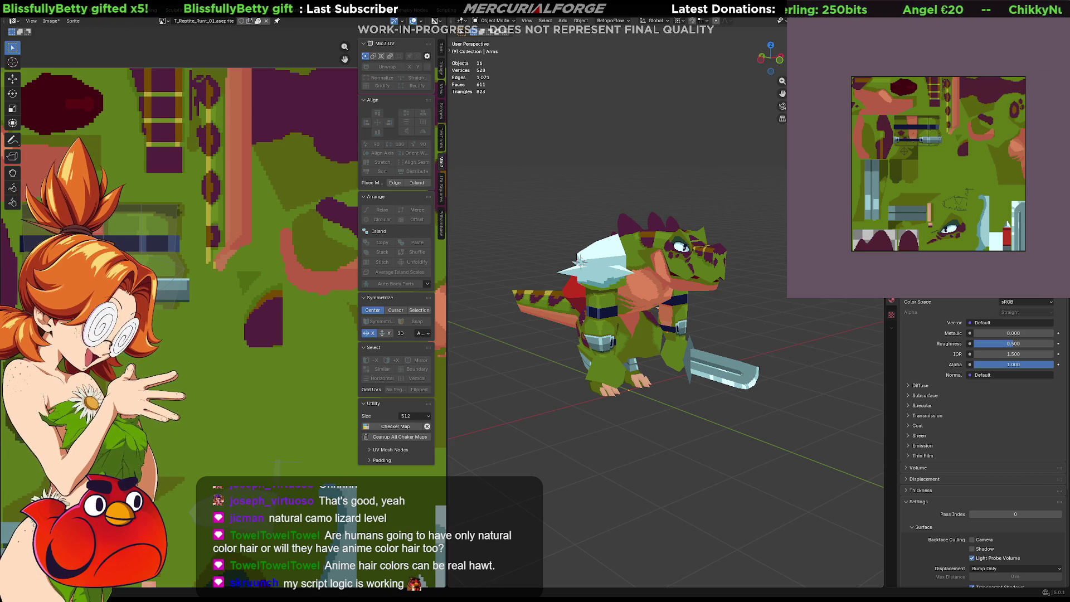
pyautogui.scroll(4, 930, 77)
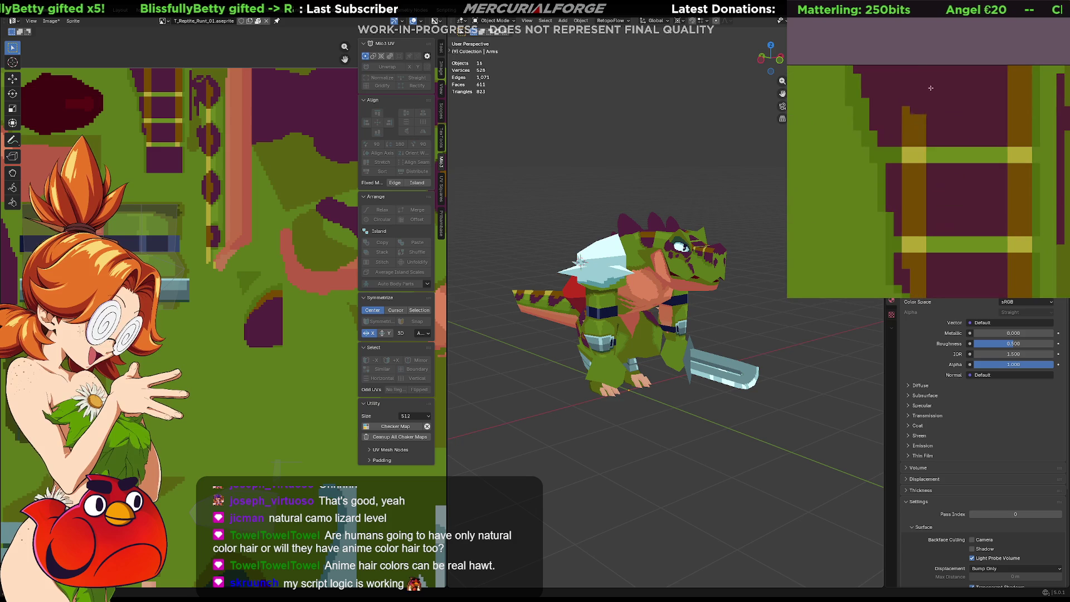
# Fill the stray dark blob with green, then undo/redo to compare and keep the drawn eye
pyautogui.click(803, 242)
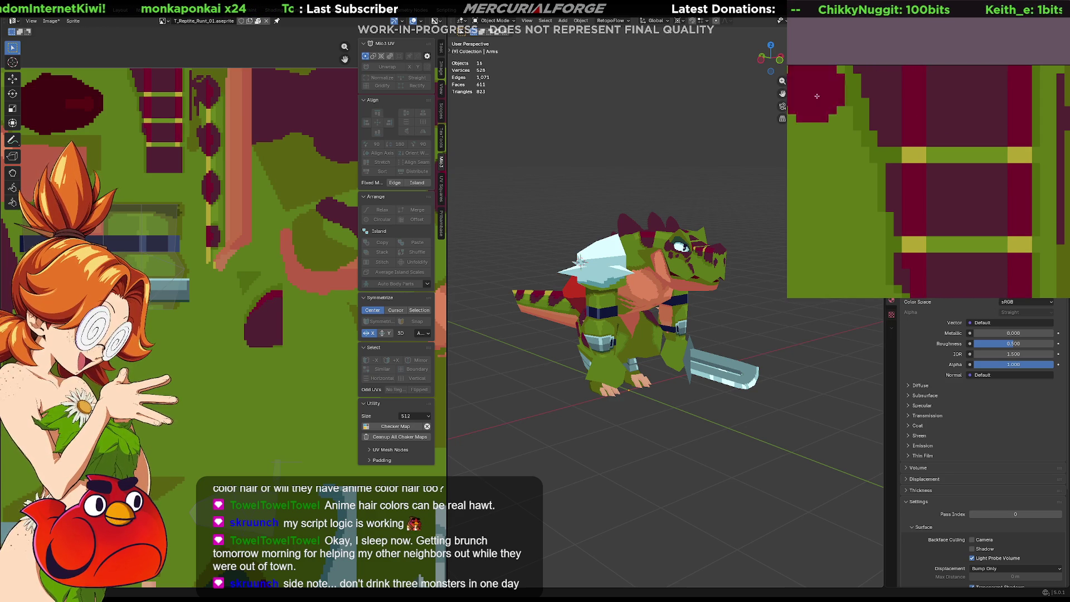
pyautogui.scroll(-5, 1006, 166)
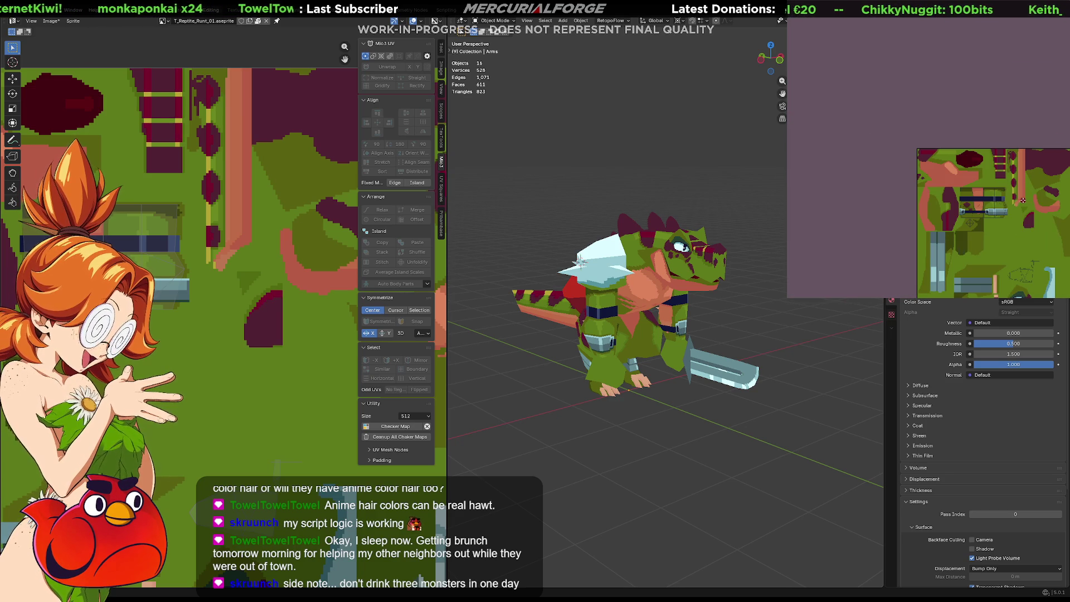
pyautogui.moveTo(1006, 190); pyautogui.dragTo(878, 95, button='middle')
pyautogui.scroll(3, 920, 167)
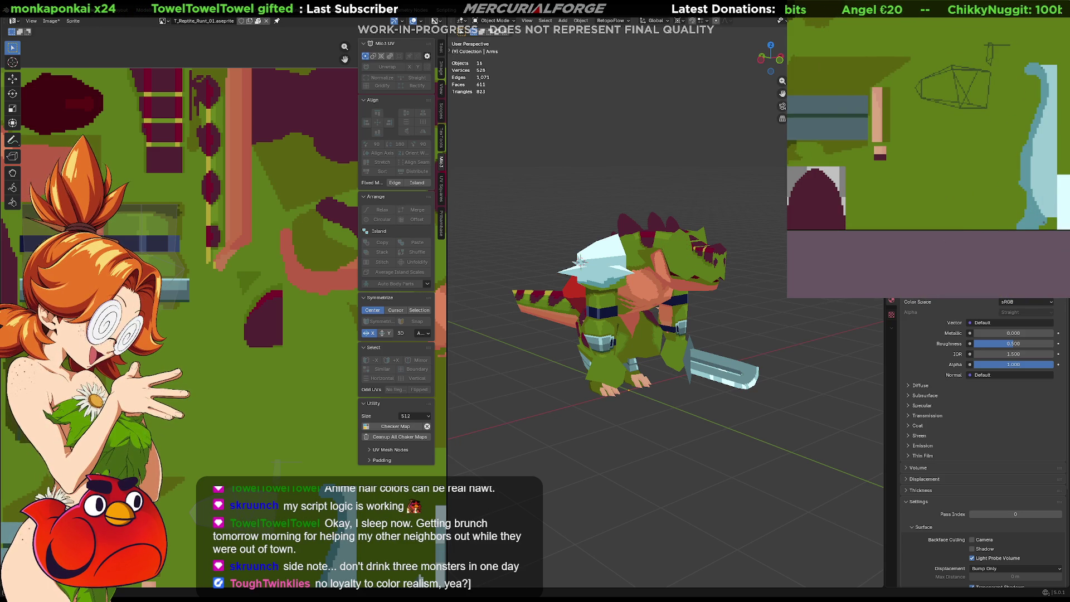
pyautogui.hotkey('ctrl', 'z')
pyautogui.hotkey('ctrl', 'y')
pyautogui.hotkey('ctrl', 'z')
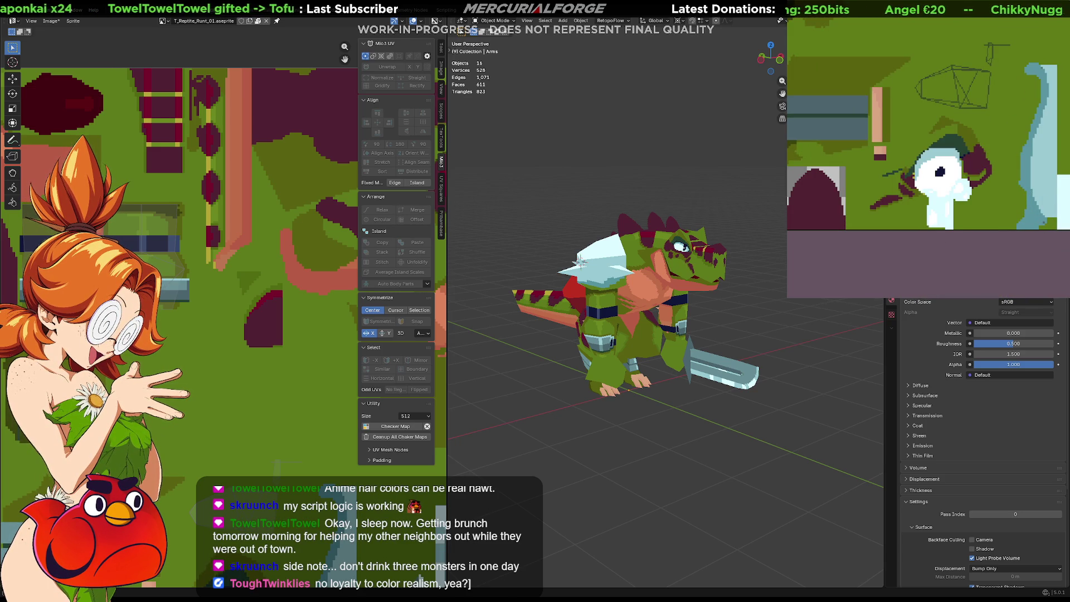
pyautogui.hotkey('ctrl', 'y')
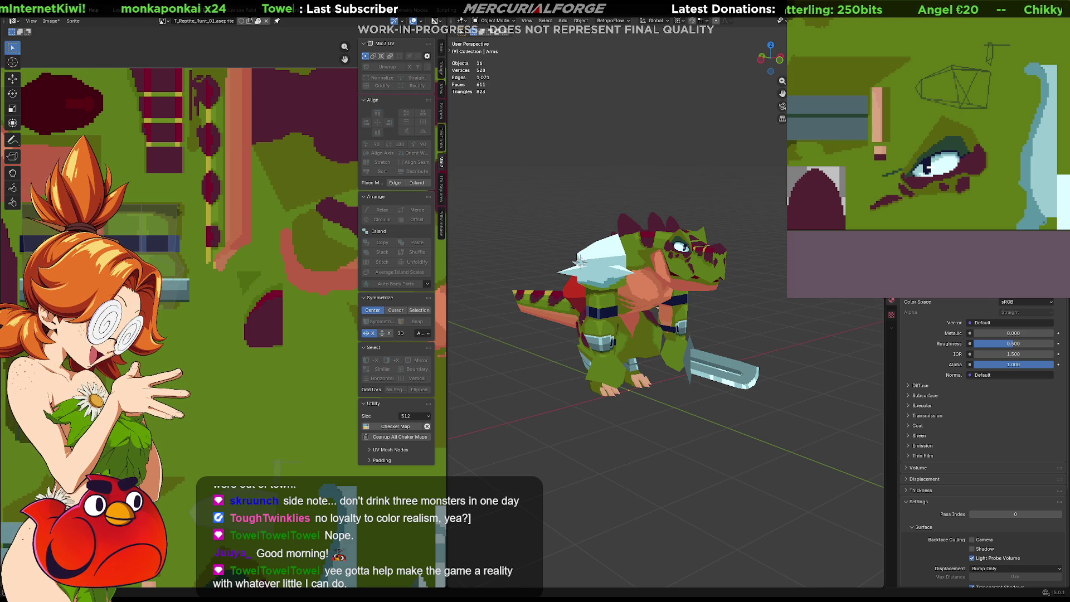
pyautogui.moveTo(643, 301); pyautogui.dragTo(661, 316, button='middle')
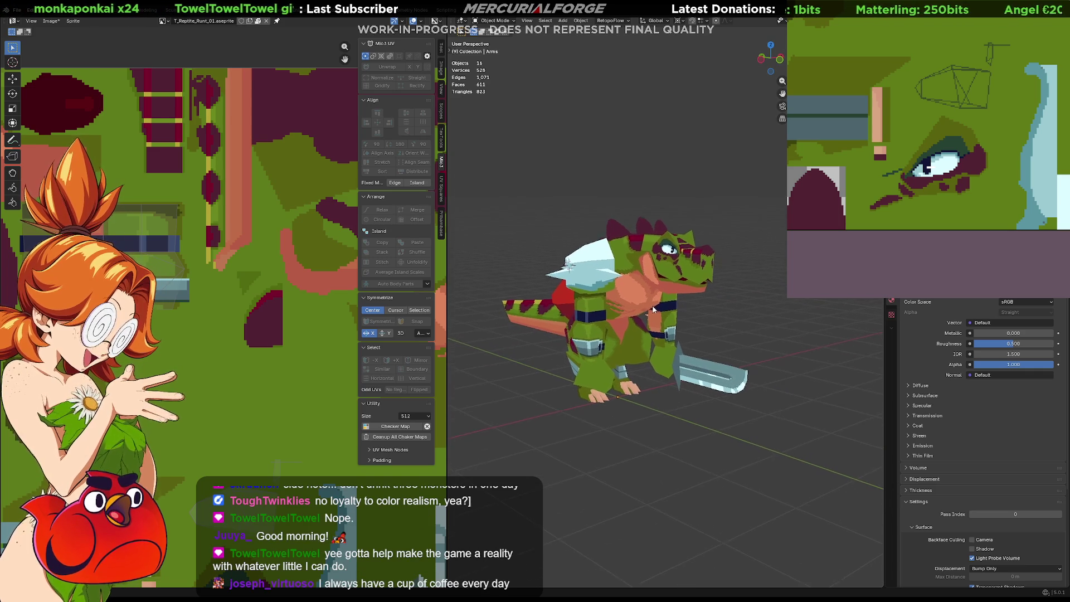
pyautogui.moveTo(661, 314); pyautogui.dragTo(646, 307, button='middle')
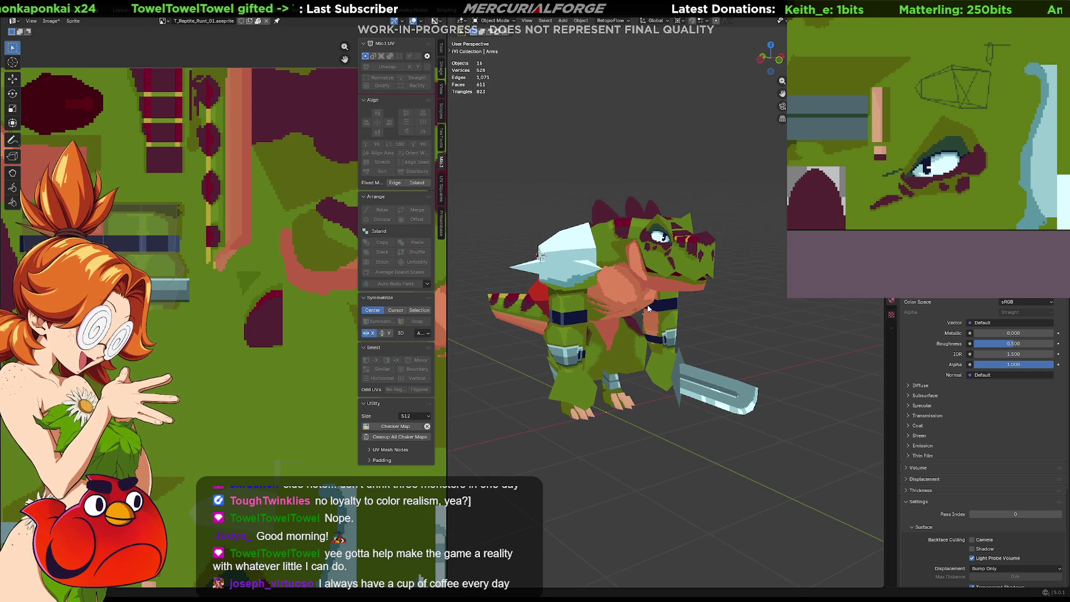
pyautogui.scroll(-1, 647, 309)
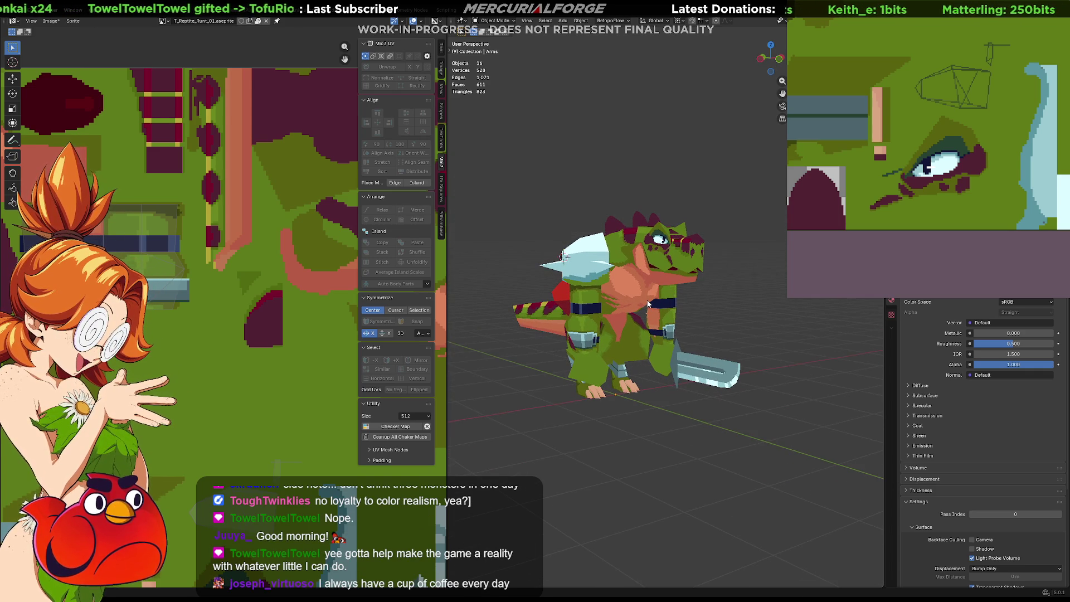
pyautogui.moveTo(921, 65)
pyautogui.mouseDown(button='middle')
pyautogui.moveTo(974, 132)
pyautogui.moveTo(914, 206)
pyautogui.moveTo(923, 105)
pyautogui.moveTo(941, 105)
pyautogui.mouseUp(button='middle')
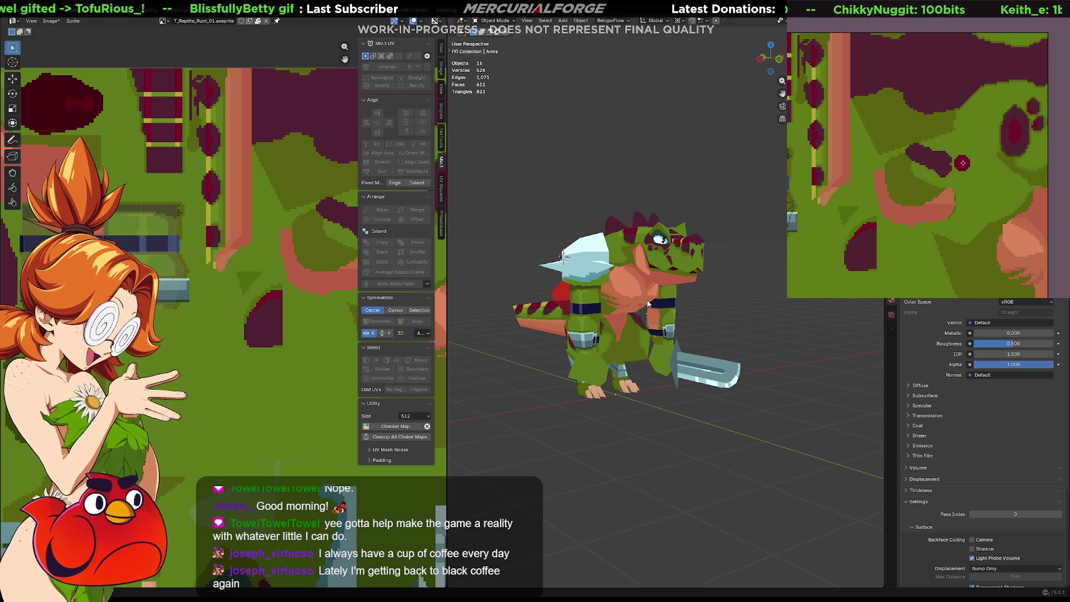
pyautogui.moveTo(963, 163); pyautogui.dragTo(976, 145, button='middle')
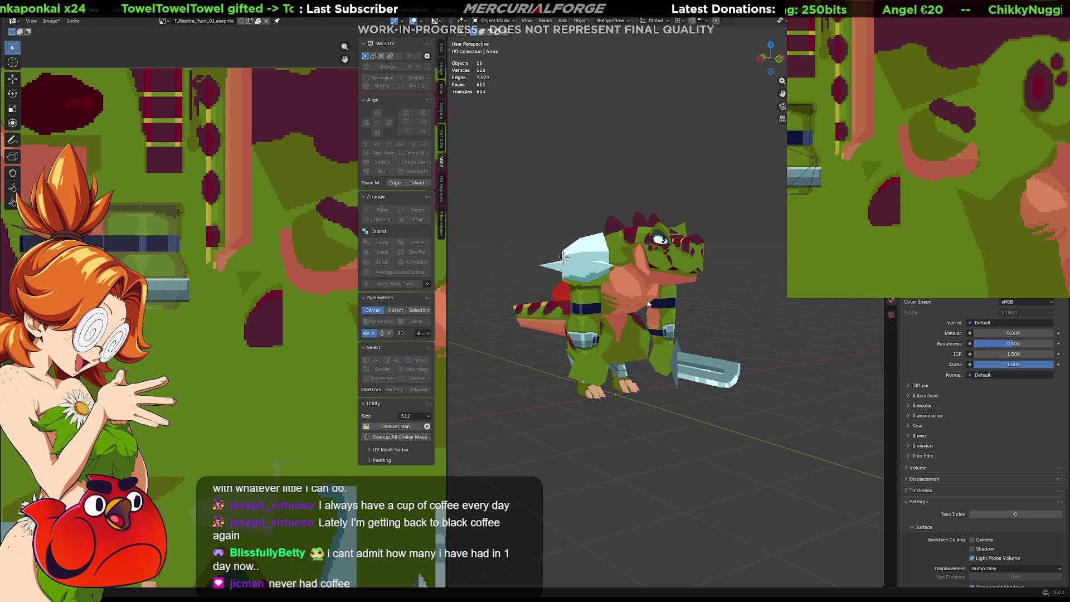
pyautogui.moveTo(648, 303); pyautogui.dragTo(684, 251, button='middle')
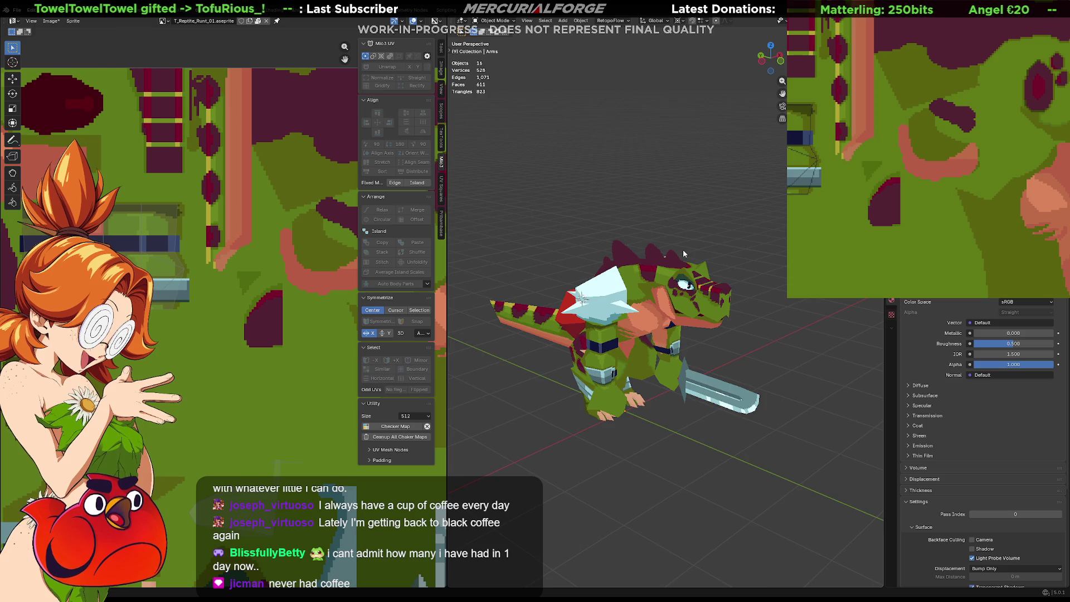
pyautogui.scroll(1, 682, 249)
pyautogui.scroll(2, 635, 305)
pyautogui.moveTo(635, 305)
pyautogui.mouseDown(button='middle')
pyautogui.moveTo(731, 332)
pyautogui.moveTo(656, 306)
pyautogui.moveTo(622, 273)
pyautogui.mouseUp(button='middle')
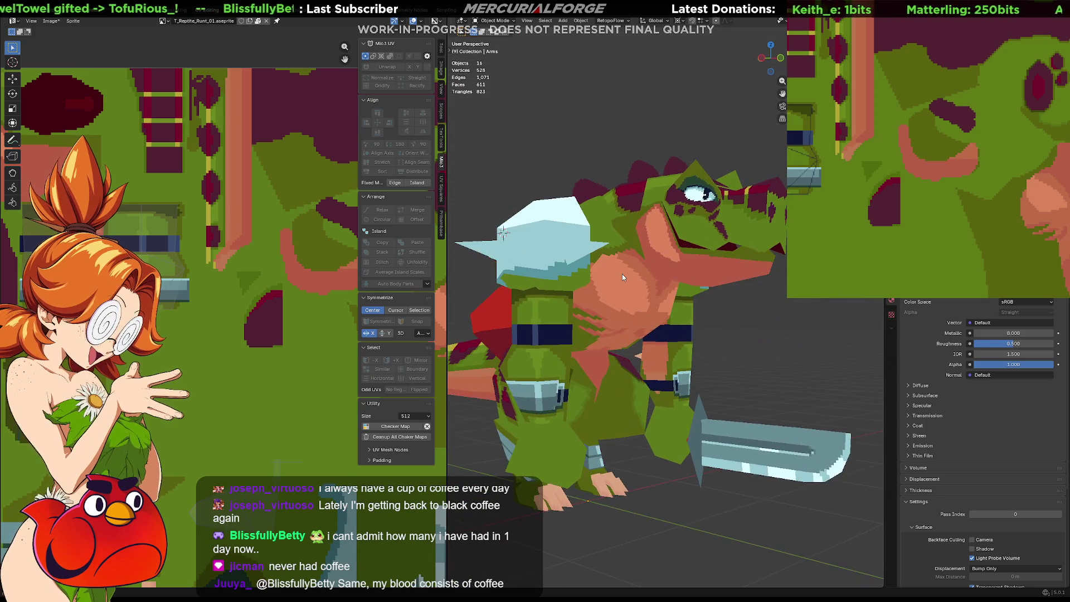
pyautogui.scroll(2, 680, 324)
pyautogui.moveTo(681, 318); pyautogui.dragTo(563, 330, button='middle')
pyautogui.moveTo(485, 326)
pyautogui.mouseDown(button='middle')
pyautogui.moveTo(757, 319)
pyautogui.moveTo(769, 322)
pyautogui.moveTo(769, 383)
pyautogui.moveTo(808, 414)
pyautogui.moveTo(858, 402)
pyautogui.moveTo(753, 367)
pyautogui.moveTo(507, 335)
pyautogui.moveTo(705, 350)
pyautogui.moveTo(277, 185)
pyautogui.mouseUp(button='middle')
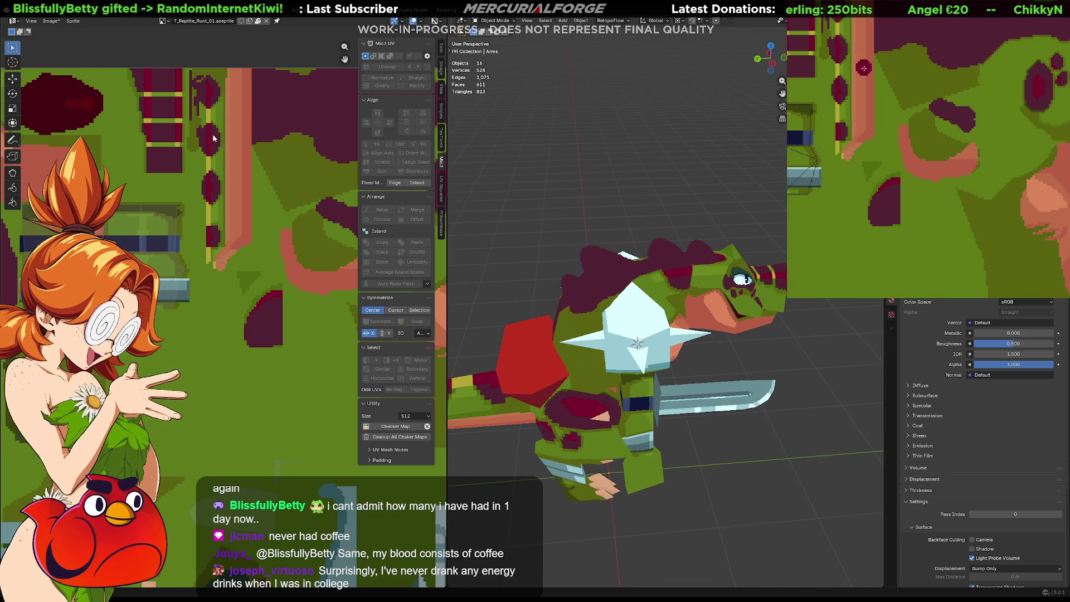
# Pan the texture to the UV box area and view the reptile from the side with its tail
pyautogui.moveTo(844, 44); pyautogui.dragTo(966, 200, button='middle')
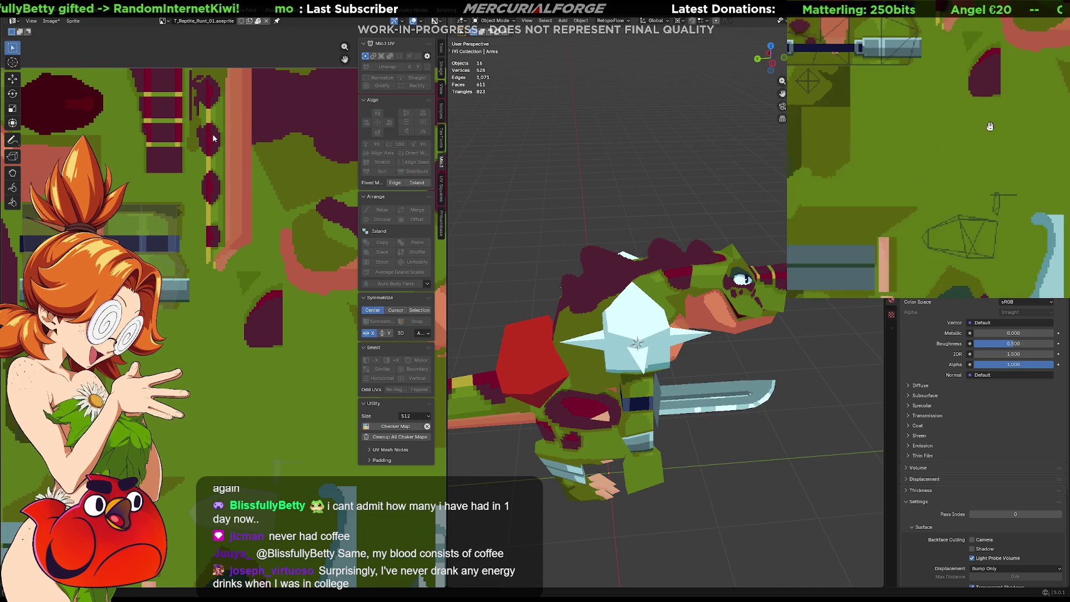
pyautogui.scroll(3, 966, 199)
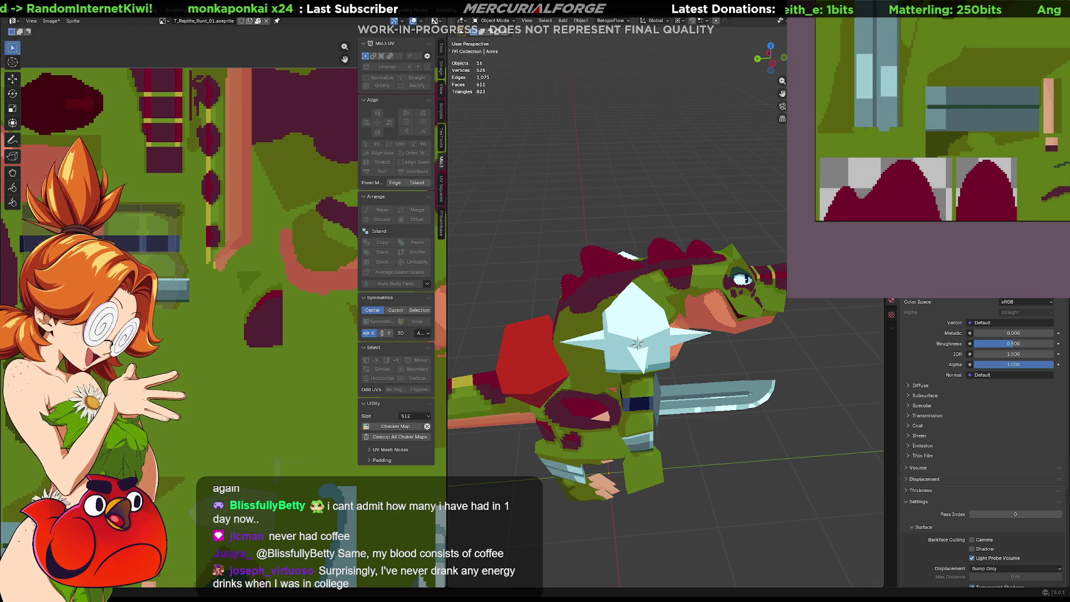
pyautogui.moveTo(1025, 57); pyautogui.dragTo(965, 169, button='middle')
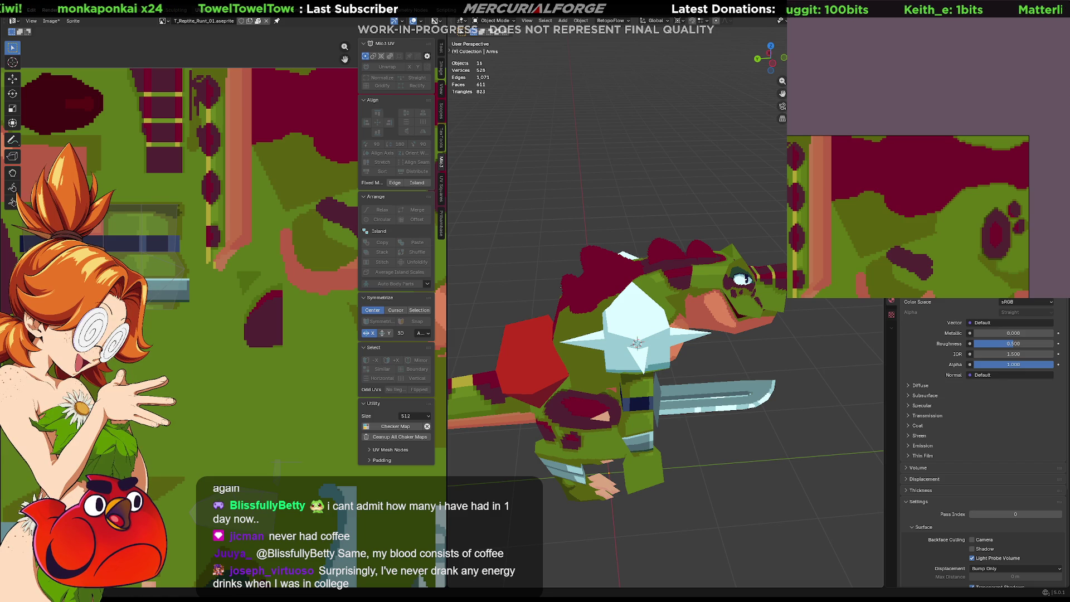
pyautogui.moveTo(987, 168)
pyautogui.mouseDown(button='middle')
pyautogui.moveTo(975, 126)
pyautogui.moveTo(997, 176)
pyautogui.mouseUp(button='middle')
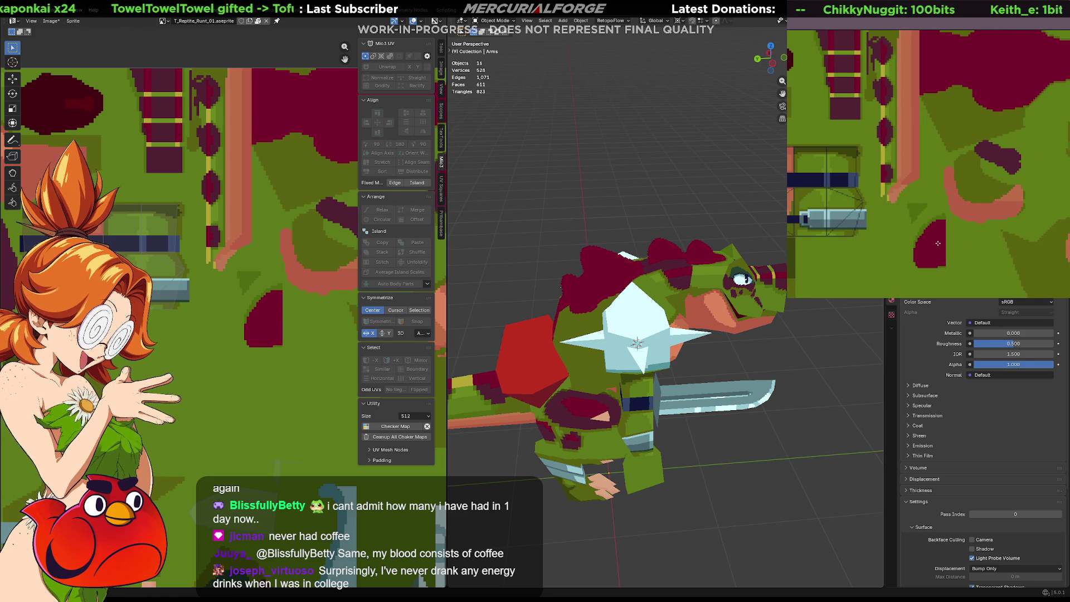
pyautogui.moveTo(992, 163); pyautogui.dragTo(1029, 105, button='middle')
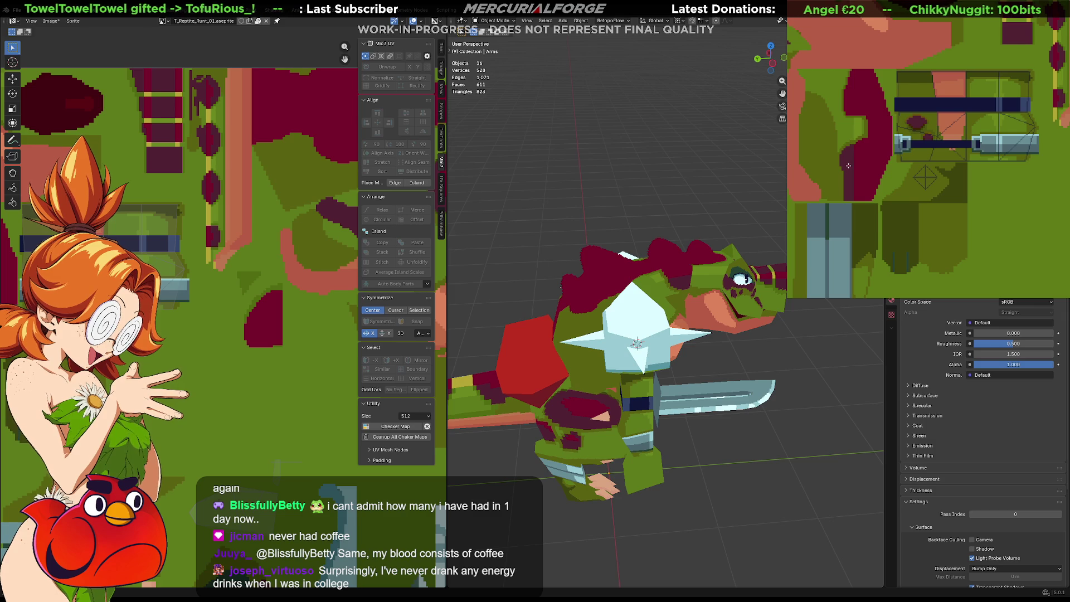
pyautogui.scroll(-3, 711, 360)
pyautogui.moveTo(711, 360); pyautogui.dragTo(744, 376, button='middle')
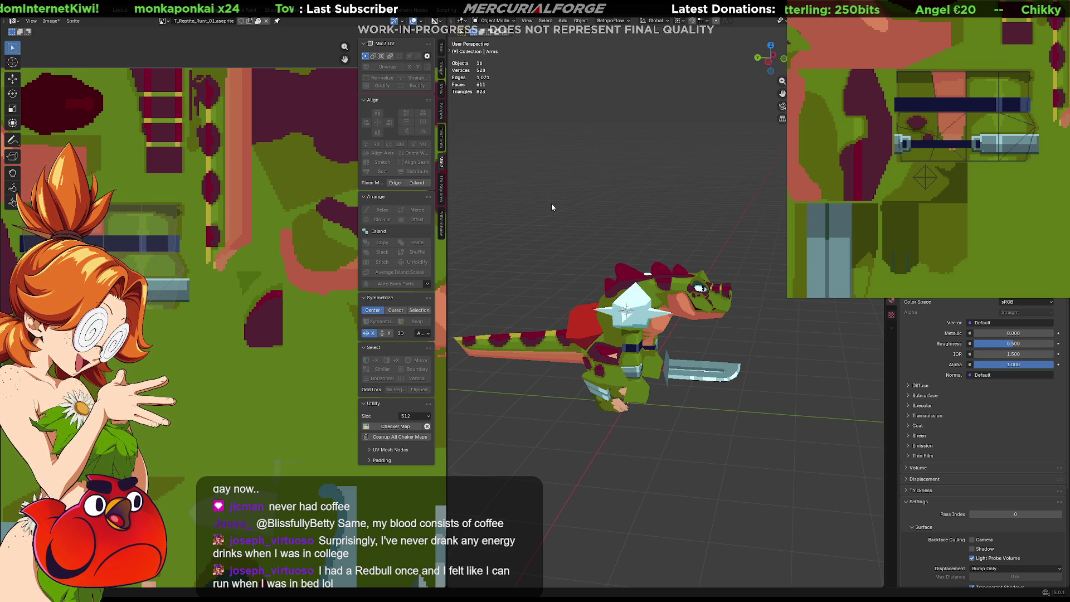
pyautogui.moveTo(1003, 69); pyautogui.dragTo(916, 161, button='middle')
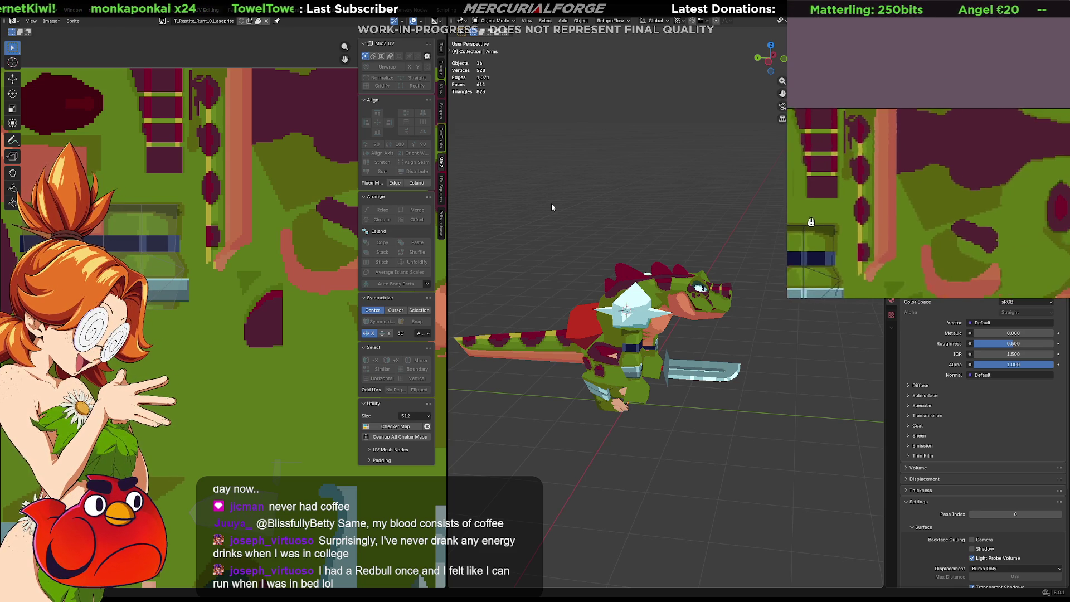
pyautogui.moveTo(551, 203)
pyautogui.mouseDown(button='middle')
pyautogui.moveTo(693, 311)
pyautogui.moveTo(682, 330)
pyautogui.moveTo(678, 314)
pyautogui.mouseUp(button='middle')
pyautogui.scroll(4, 683, 330)
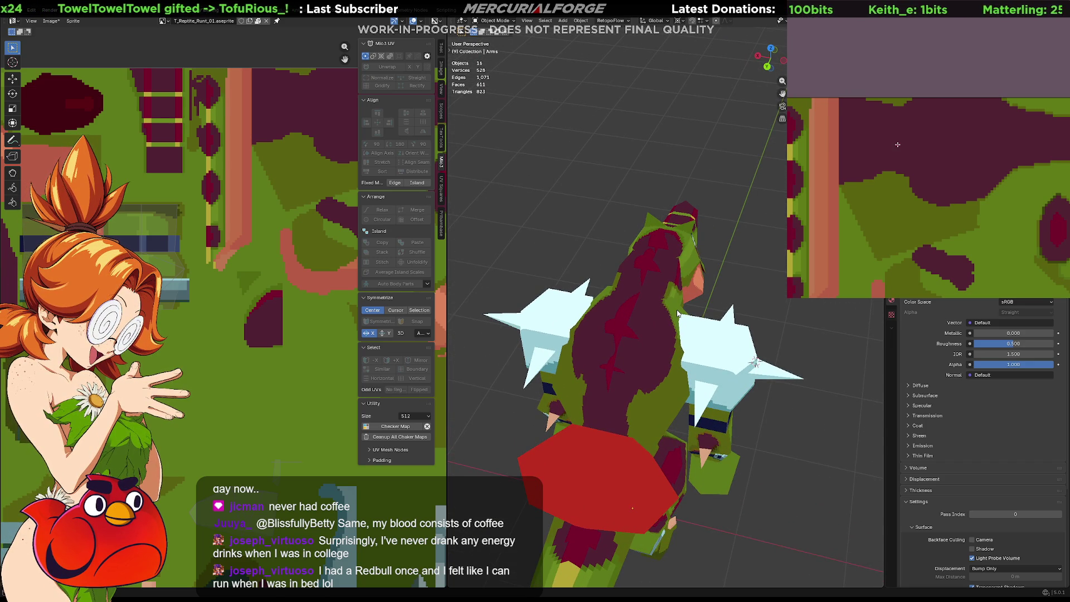
# Fill the crimson patch with dark maroon, add a thin dark-red stroke, and enter mesh editing
pyautogui.click(903, 114)
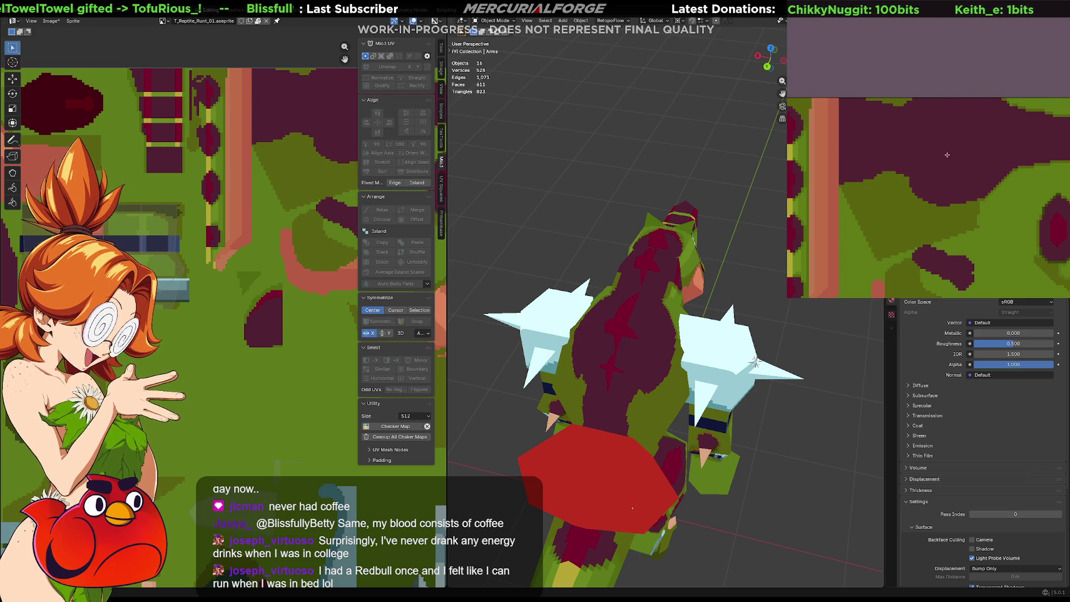
pyautogui.moveTo(852, 157)
pyautogui.mouseDown()
pyautogui.moveTo(1004, 122)
pyautogui.moveTo(840, 123)
pyautogui.mouseUp()
pyautogui.moveTo(597, 319)
pyautogui.mouseDown(button='middle')
pyautogui.moveTo(715, 317)
pyautogui.moveTo(610, 313)
pyautogui.moveTo(620, 331)
pyautogui.mouseUp(button='middle')
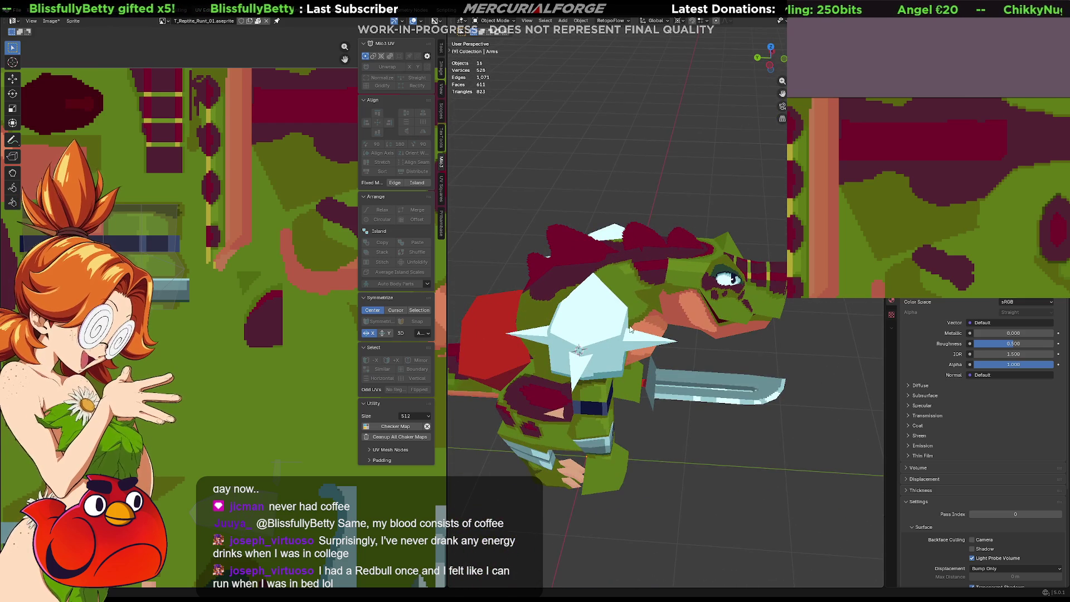
pyautogui.press('a')
pyautogui.press('Tab')
pyautogui.scroll(2, 197, 244)
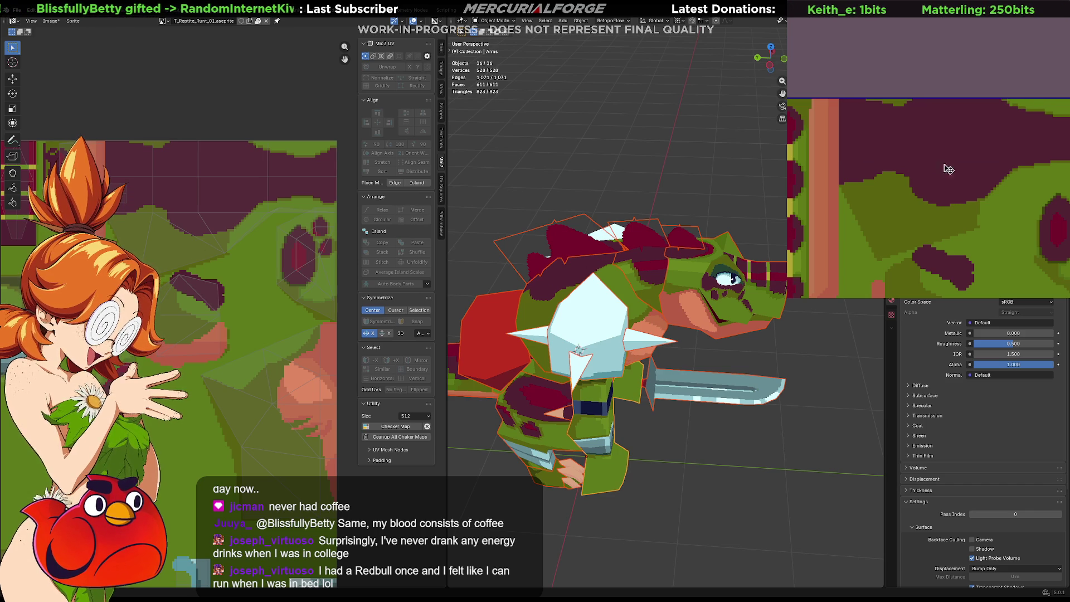
# Select the torso piece and enter Edit Mode to show its UVs over the texture
pyautogui.moveTo(962, 157); pyautogui.dragTo(934, 140, button='middle')
pyautogui.scroll(2, 1029, 142)
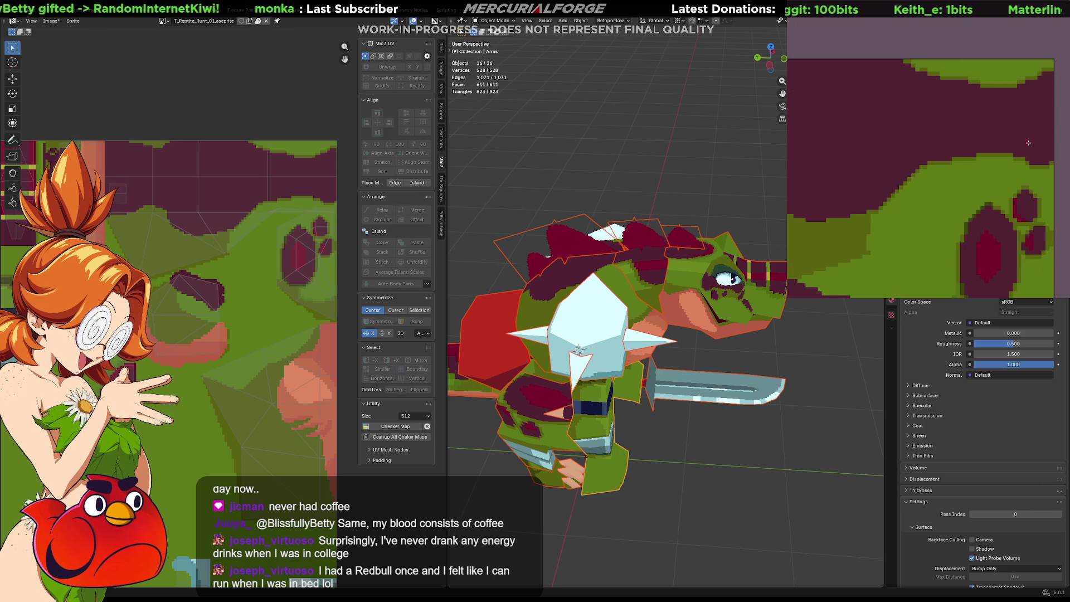
pyautogui.click(577, 269)
pyautogui.moveTo(577, 269); pyautogui.dragTo(670, 287, button='middle')
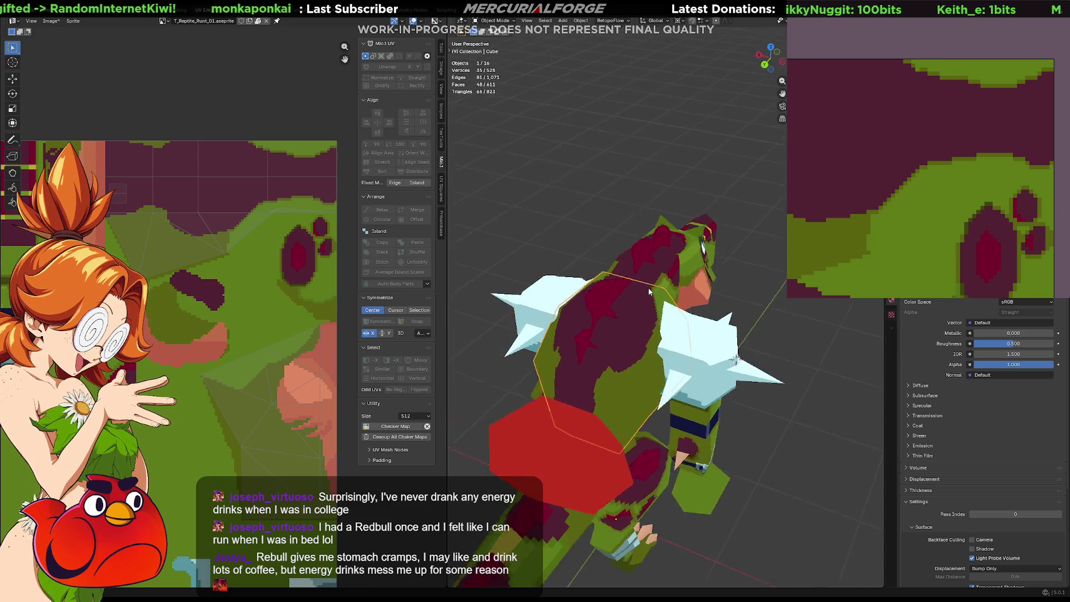
pyautogui.press('Tab')
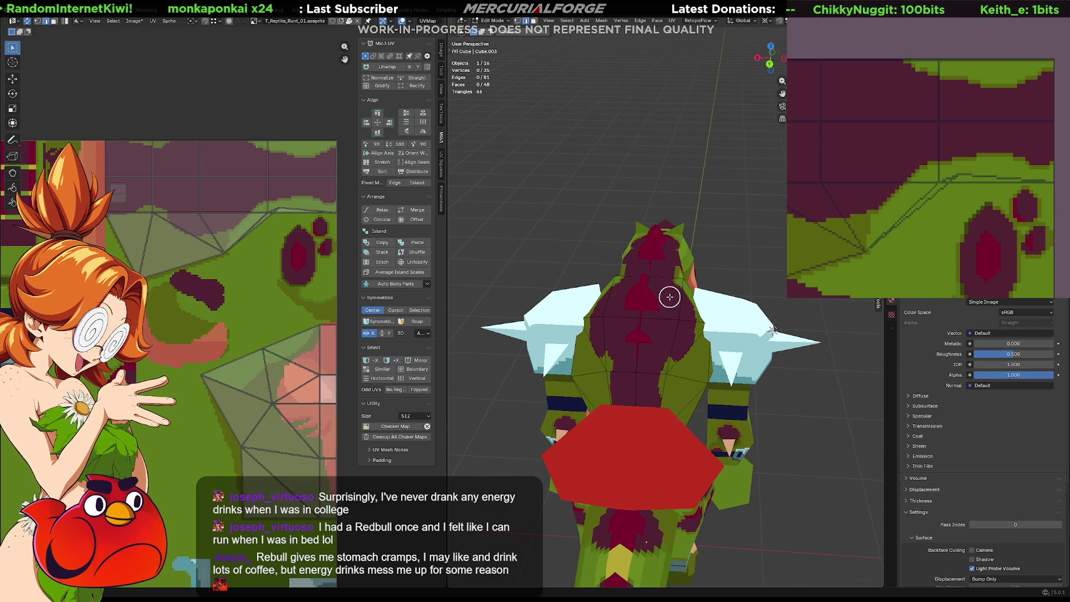
pyautogui.press('Tab')
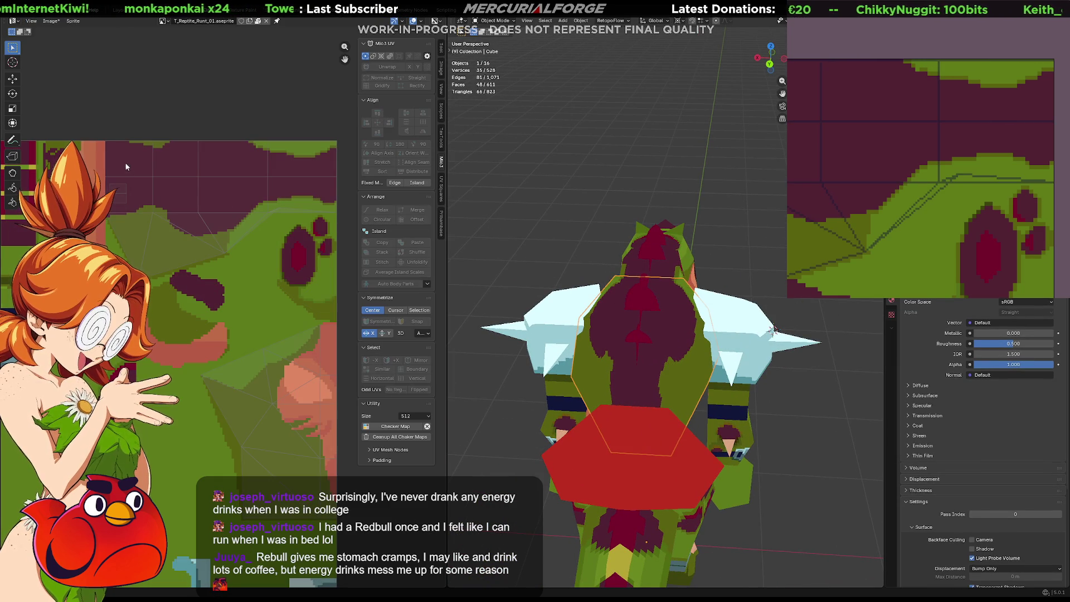
pyautogui.press('Tab')
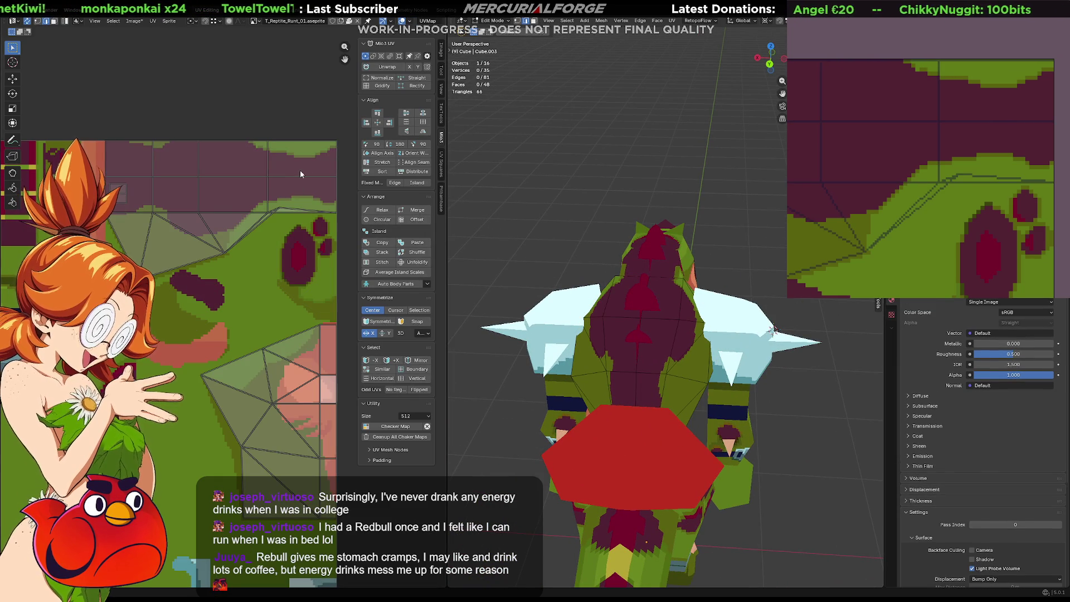
# Move the top UV vertex rows down and then up to realign the torso texture, and review the model
pyautogui.moveTo(348, 126); pyautogui.dragTo(112, 153)
pyautogui.press('g')
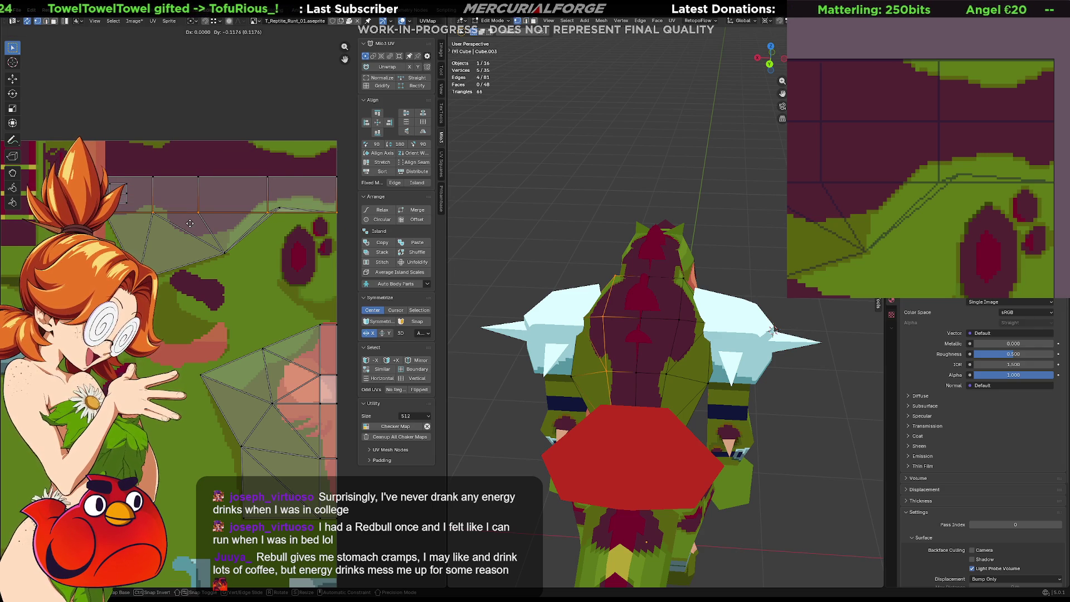
pyautogui.click(190, 223)
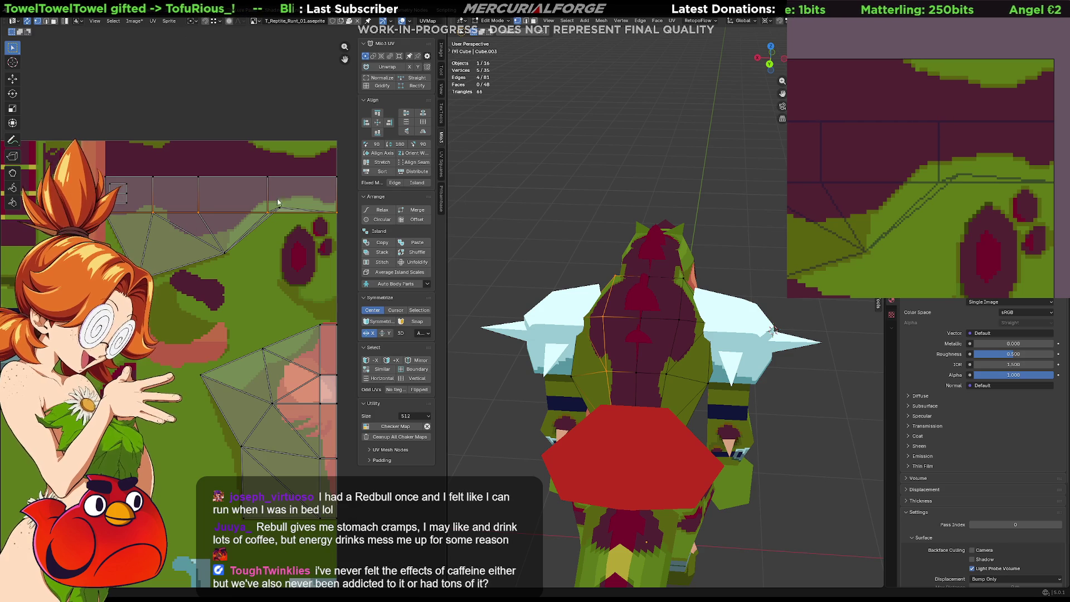
pyautogui.moveTo(352, 171); pyautogui.dragTo(93, 188)
pyautogui.press('g')
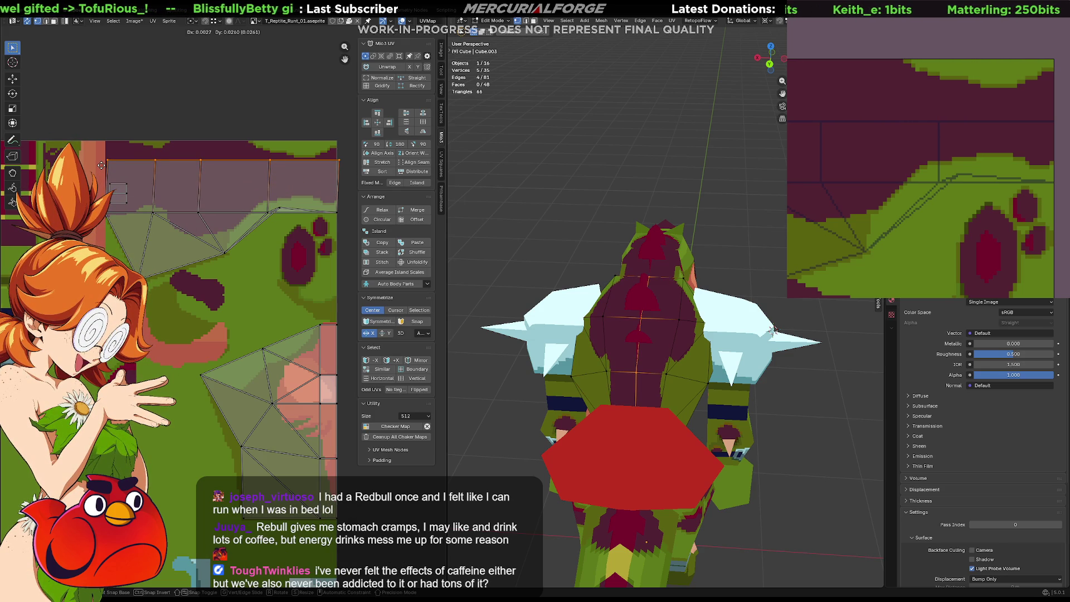
pyautogui.click(100, 165)
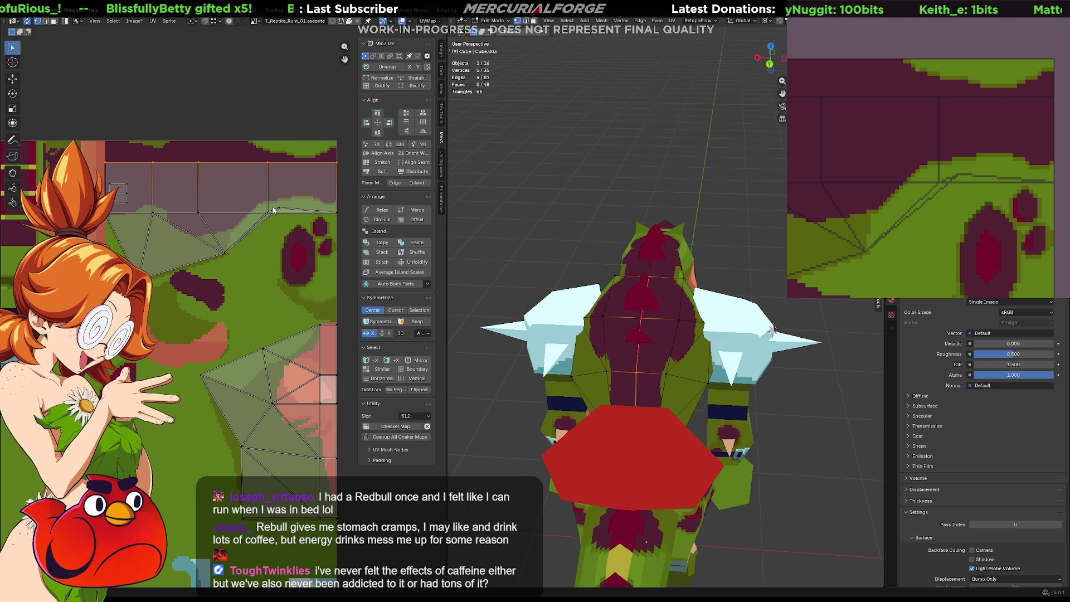
pyautogui.moveTo(774, 331); pyautogui.dragTo(676, 268, button='middle')
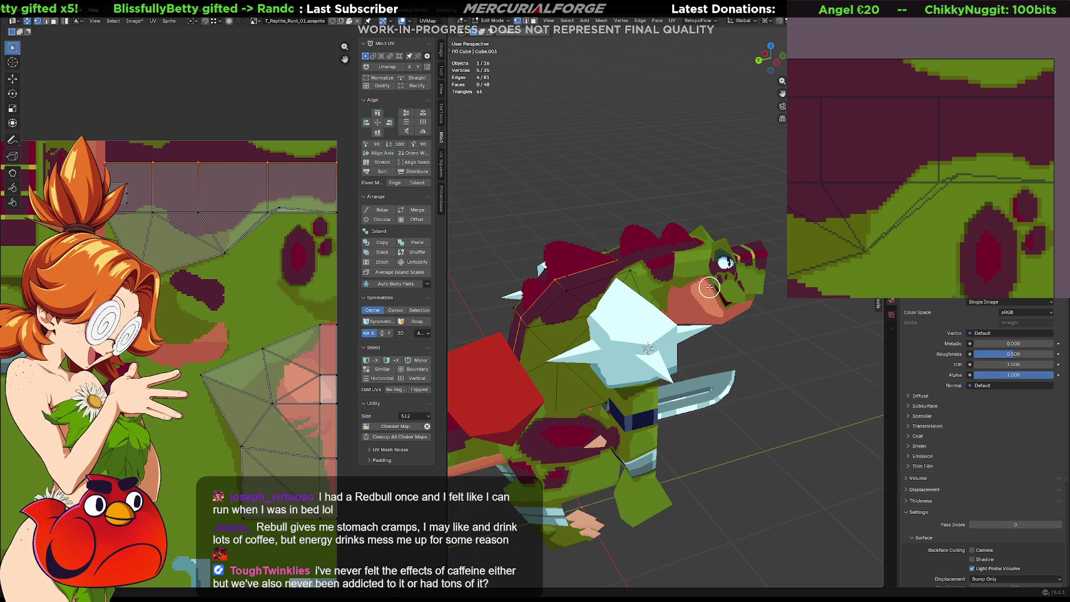
pyautogui.scroll(1, 709, 287)
pyautogui.moveTo(708, 288); pyautogui.dragTo(728, 265, button='middle')
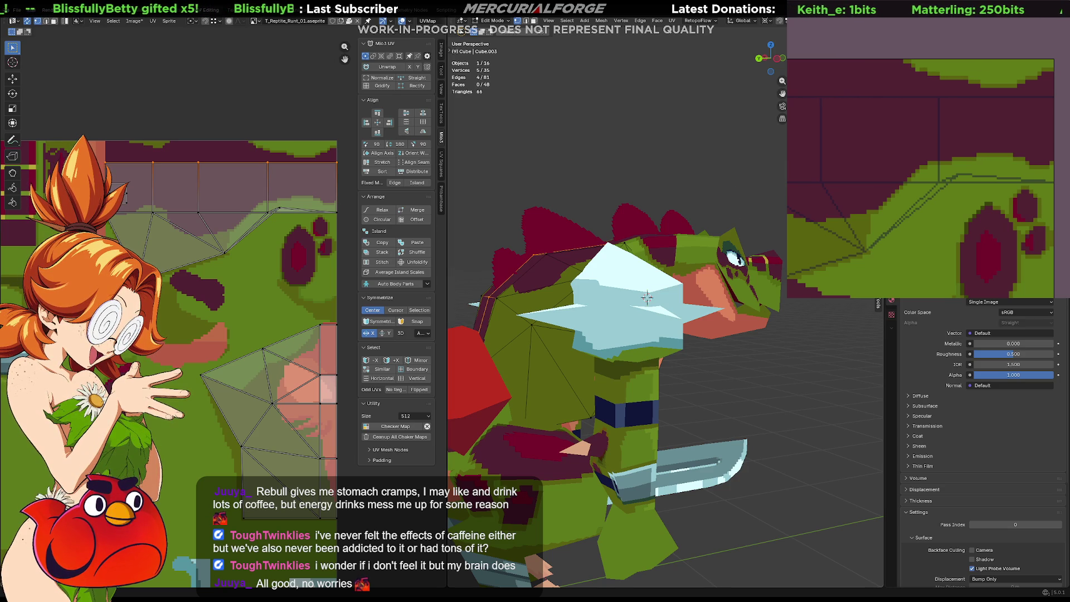
pyautogui.moveTo(594, 230); pyautogui.dragTo(635, 241, button='middle')
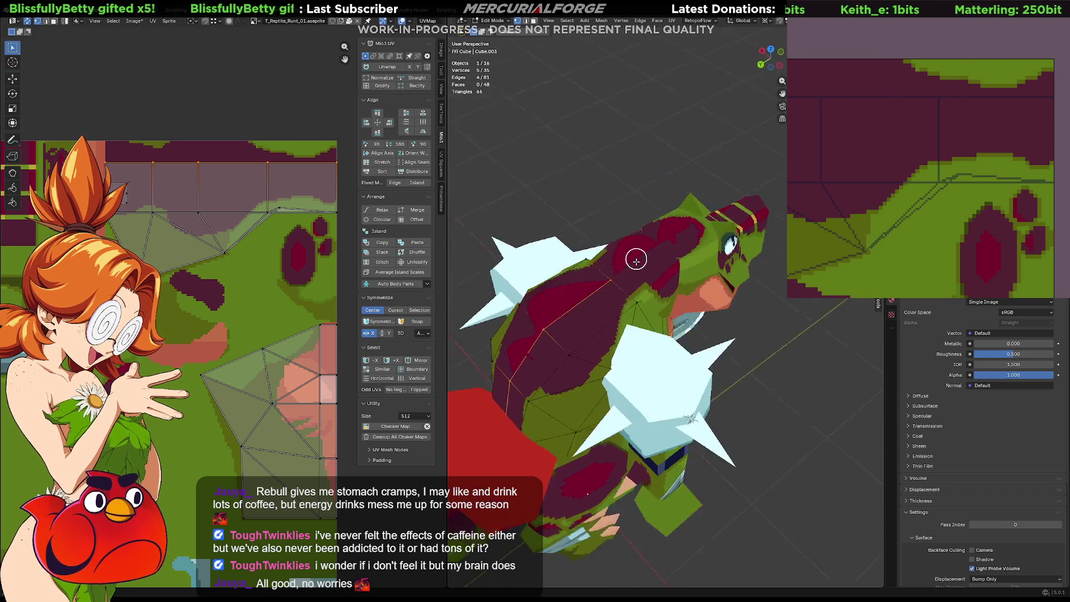
pyautogui.scroll(1, 636, 241)
pyautogui.scroll(1, 670, 256)
pyautogui.scroll(1, 685, 263)
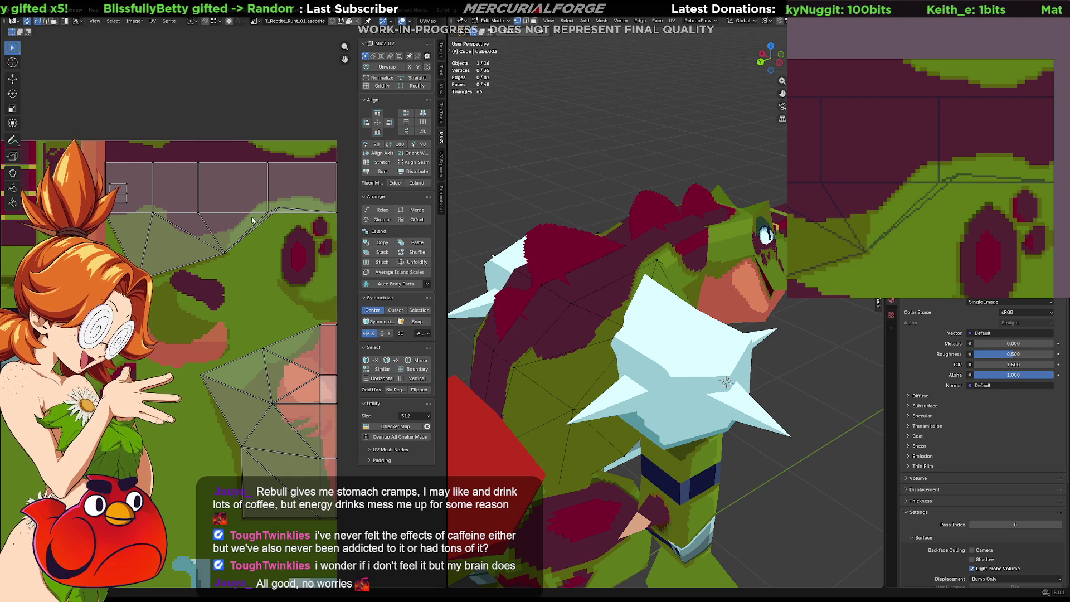
pyautogui.scroll(1, 962, 134)
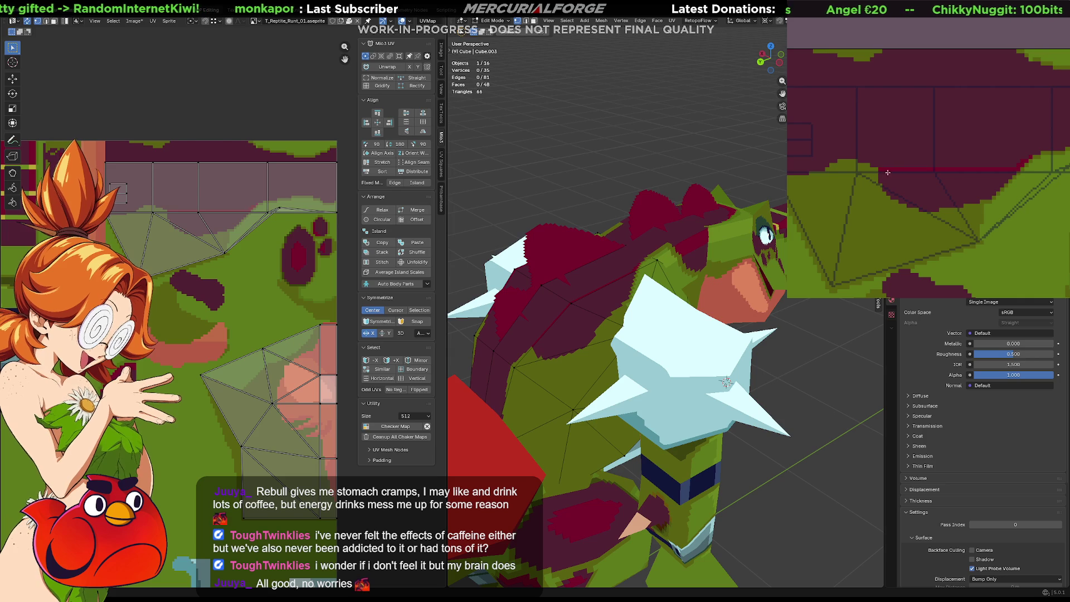
pyautogui.moveTo(1009, 177); pyautogui.dragTo(882, 176)
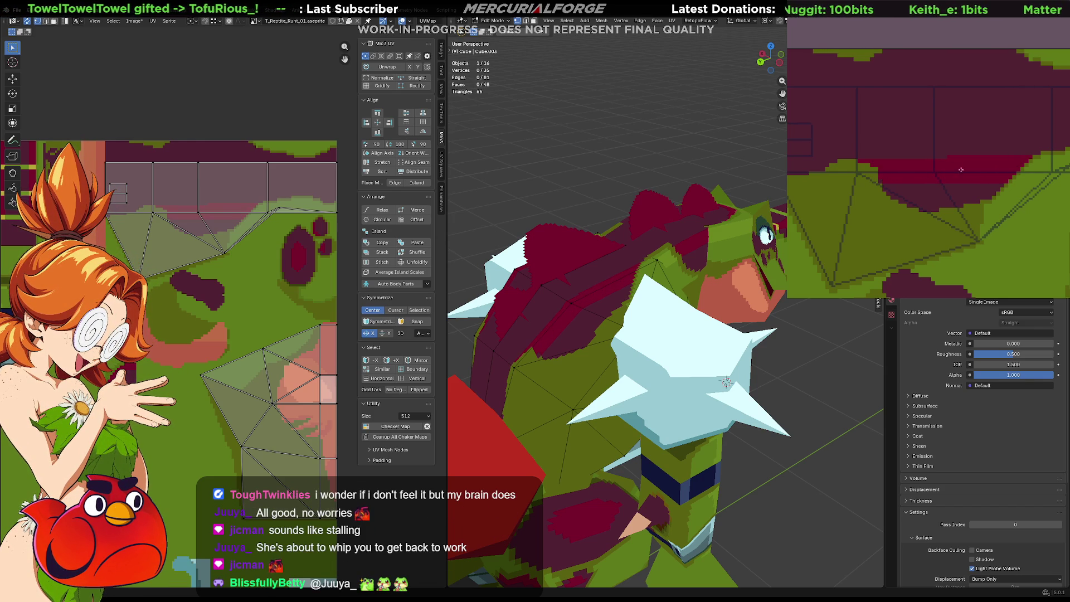
pyautogui.moveTo(1033, 159); pyautogui.dragTo(961, 160, button='middle')
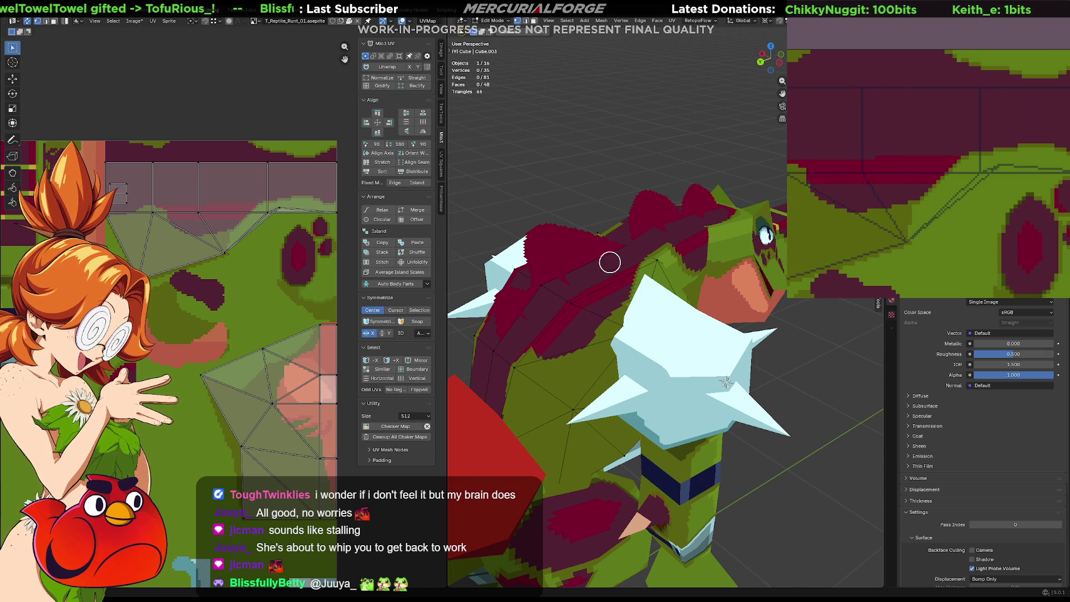
pyautogui.scroll(-3, 602, 234)
# Leave mesh editing and paint two dark maroon strokes along the green edge of the texture
pyautogui.press('Tab')
pyautogui.moveTo(754, 353); pyautogui.dragTo(780, 326, button='middle')
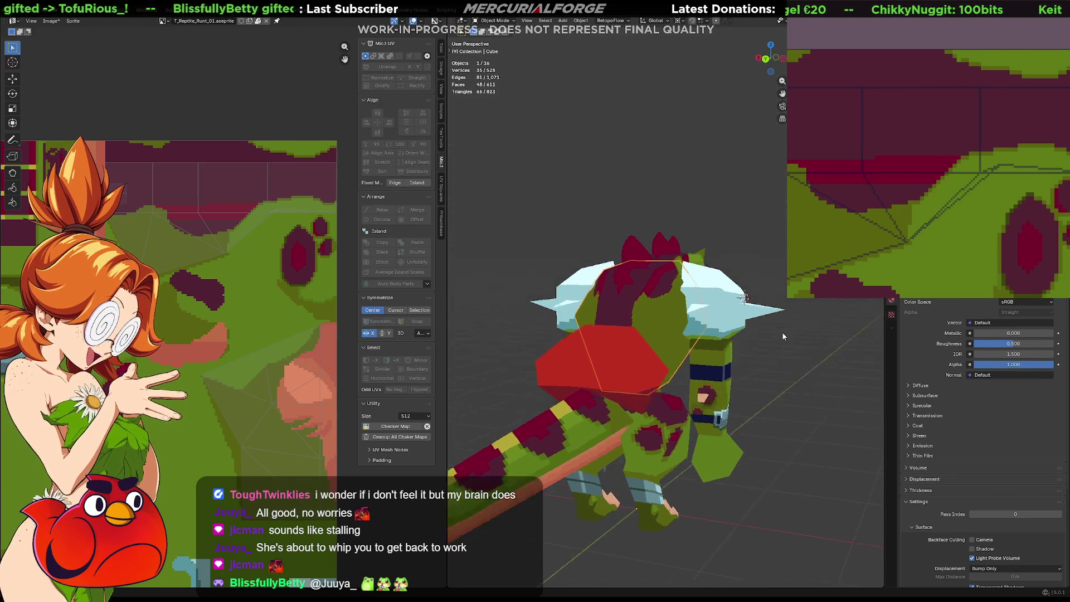
pyautogui.moveTo(780, 327); pyautogui.dragTo(770, 368, button='middle')
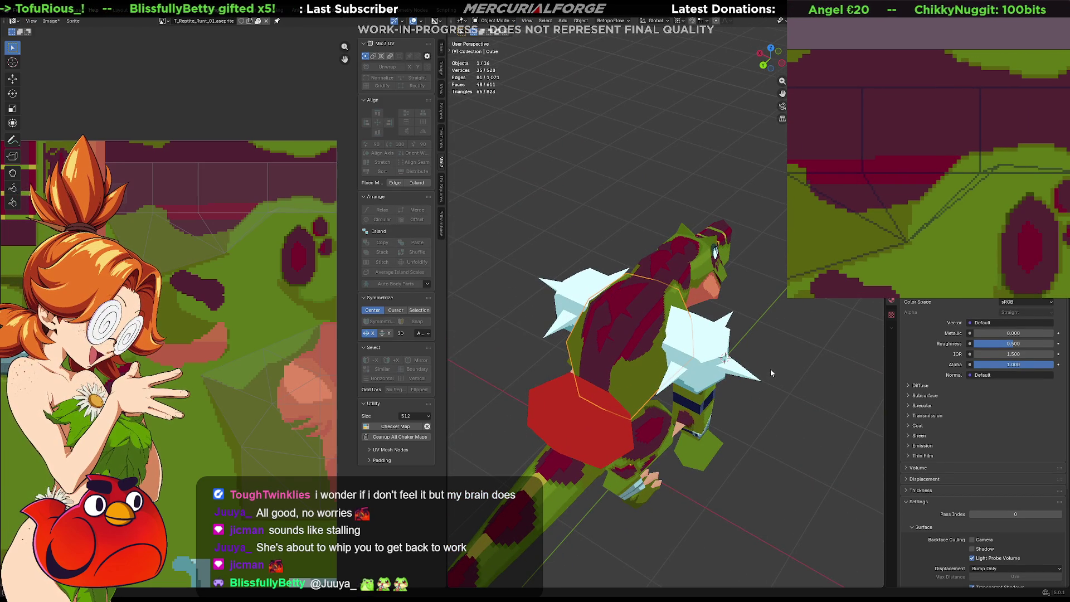
pyautogui.moveTo(811, 182); pyautogui.dragTo(1068, 169, button='middle')
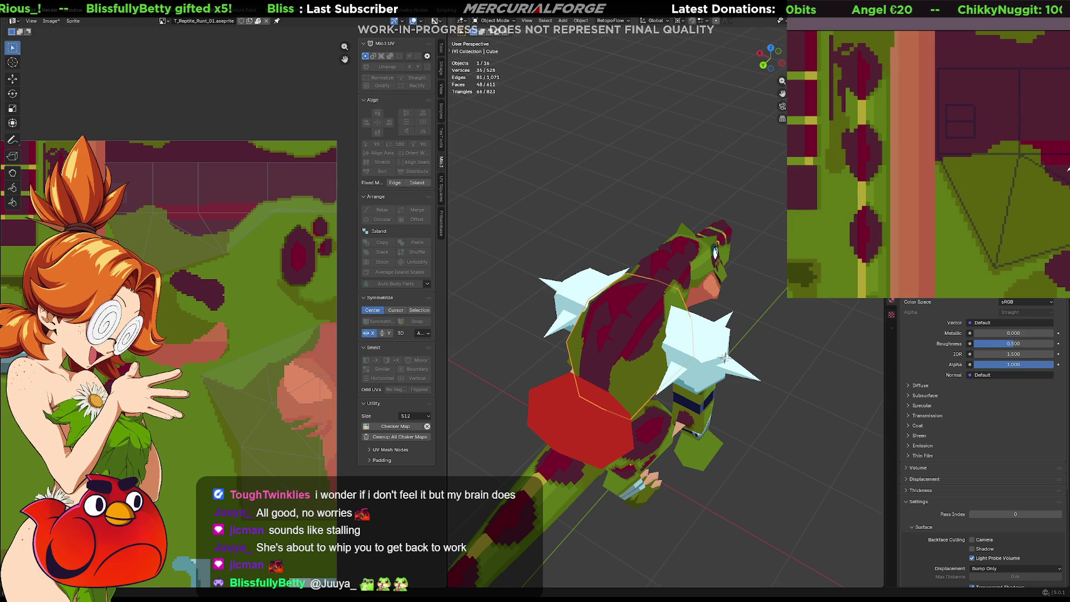
pyautogui.moveTo(1062, 177); pyautogui.dragTo(1009, 166)
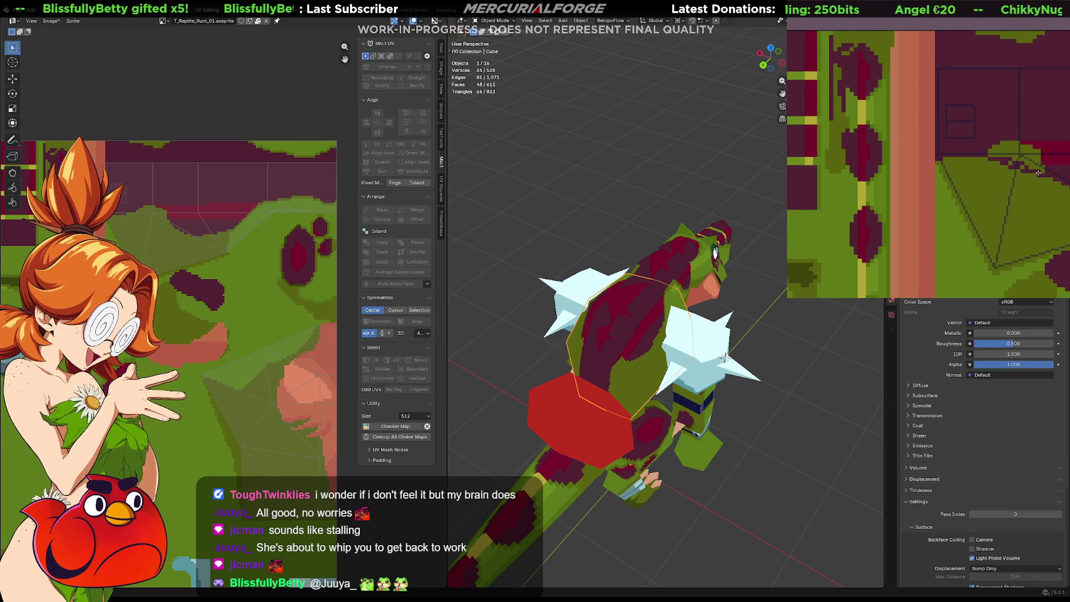
pyautogui.moveTo(1026, 162); pyautogui.dragTo(1039, 161)
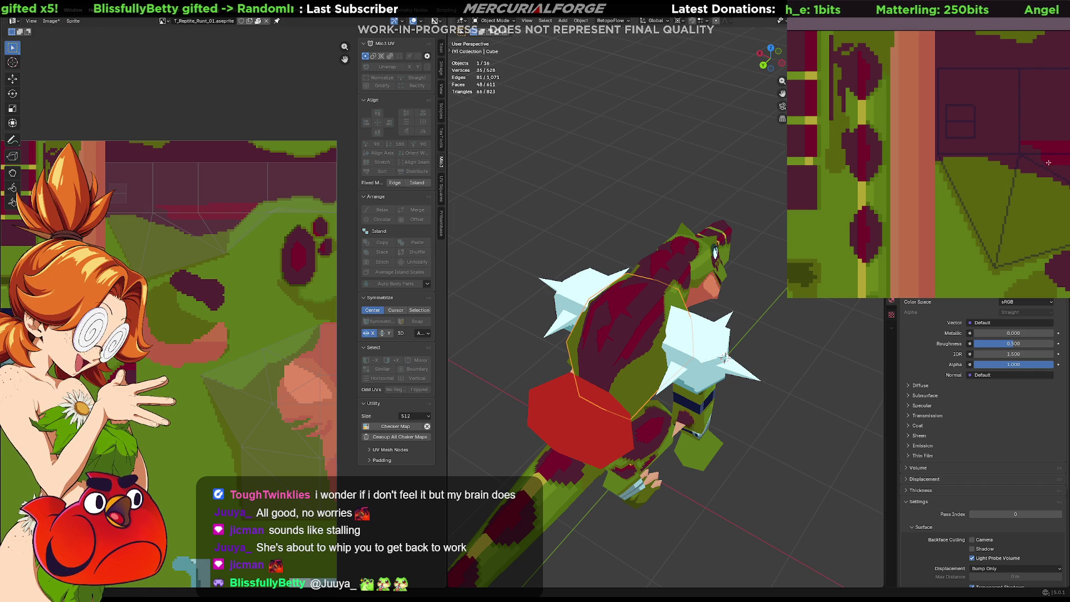
pyautogui.moveTo(1055, 156); pyautogui.dragTo(1003, 187, button='middle')
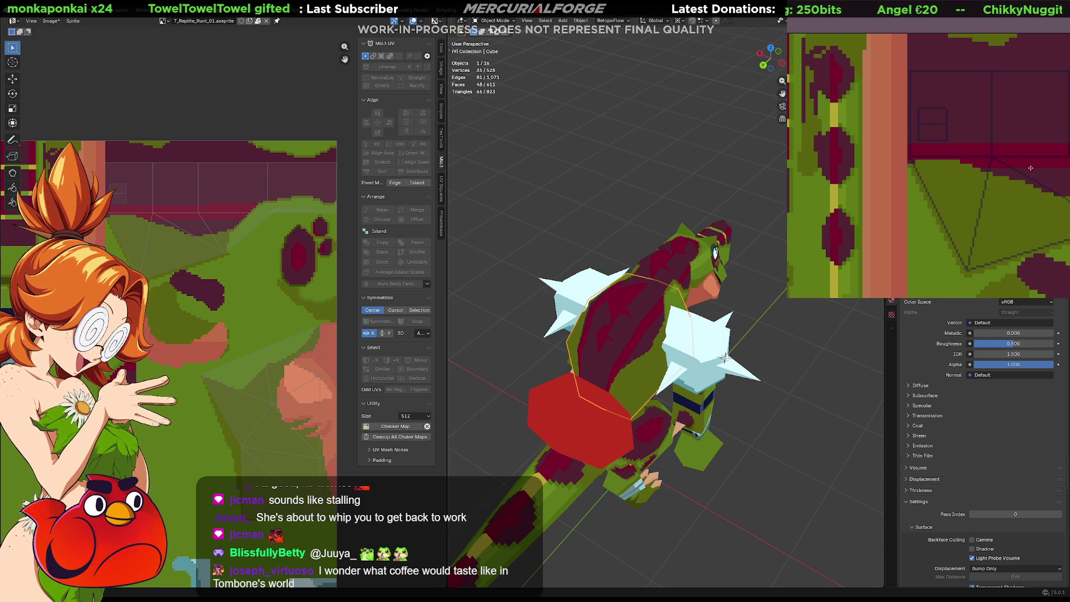
pyautogui.scroll(-3, 1030, 168)
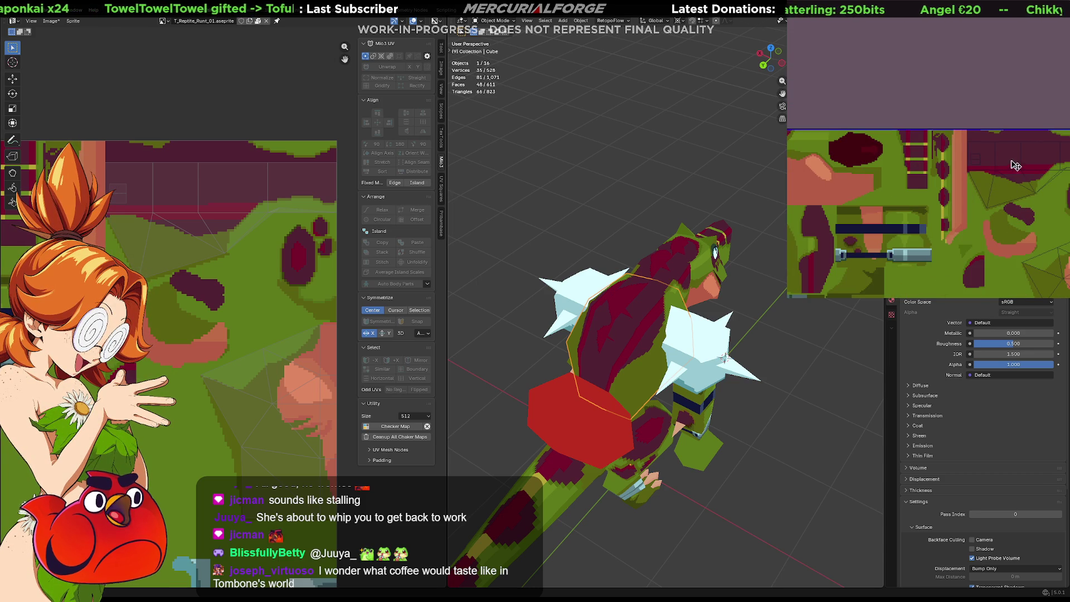
# Zoom into the texture canvas and bring the maroon and green edge into view
pyautogui.moveTo(1014, 166); pyautogui.dragTo(972, 58, button='middle')
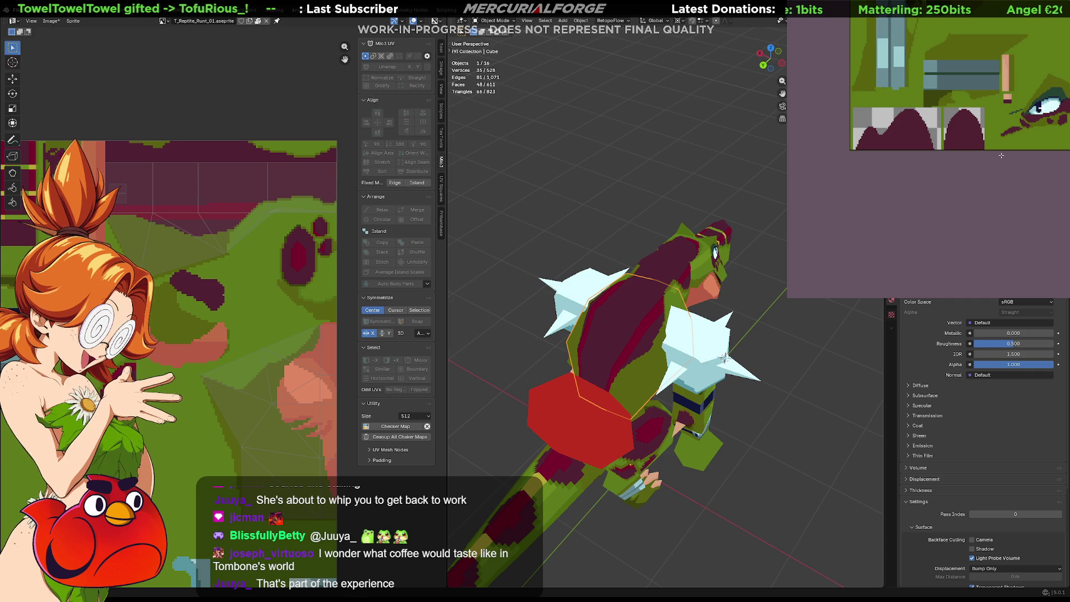
pyautogui.moveTo(723, 356)
pyautogui.mouseDown(button='middle')
pyautogui.moveTo(601, 306)
pyautogui.moveTo(726, 299)
pyautogui.moveTo(686, 318)
pyautogui.moveTo(697, 290)
pyautogui.moveTo(671, 337)
pyautogui.mouseUp(button='middle')
pyautogui.scroll(2, 697, 289)
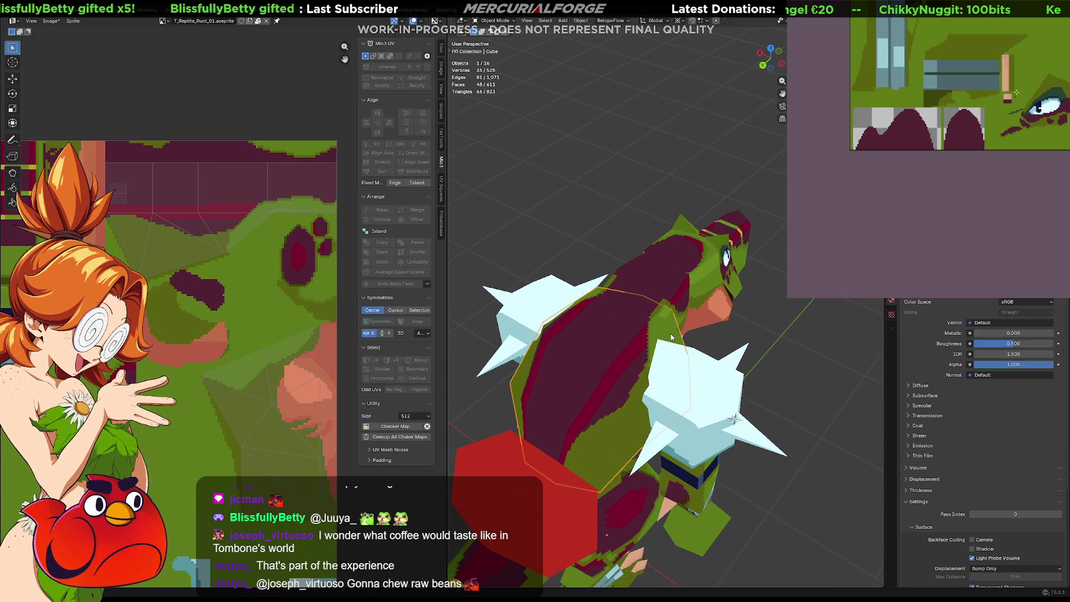
pyautogui.scroll(1, 993, 108)
pyautogui.scroll(1, 993, 108)
pyautogui.moveTo(993, 109)
pyautogui.mouseDown(button='middle')
pyautogui.moveTo(1009, 138)
pyautogui.moveTo(962, 151)
pyautogui.mouseUp(button='middle')
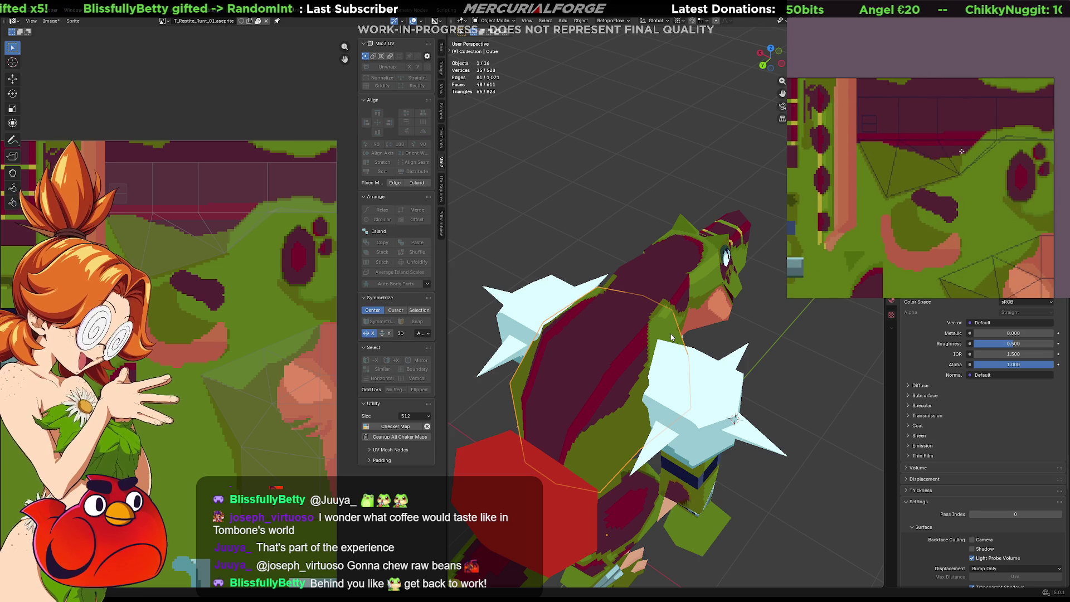
pyautogui.moveTo(986, 130); pyautogui.dragTo(997, 157, button='middle')
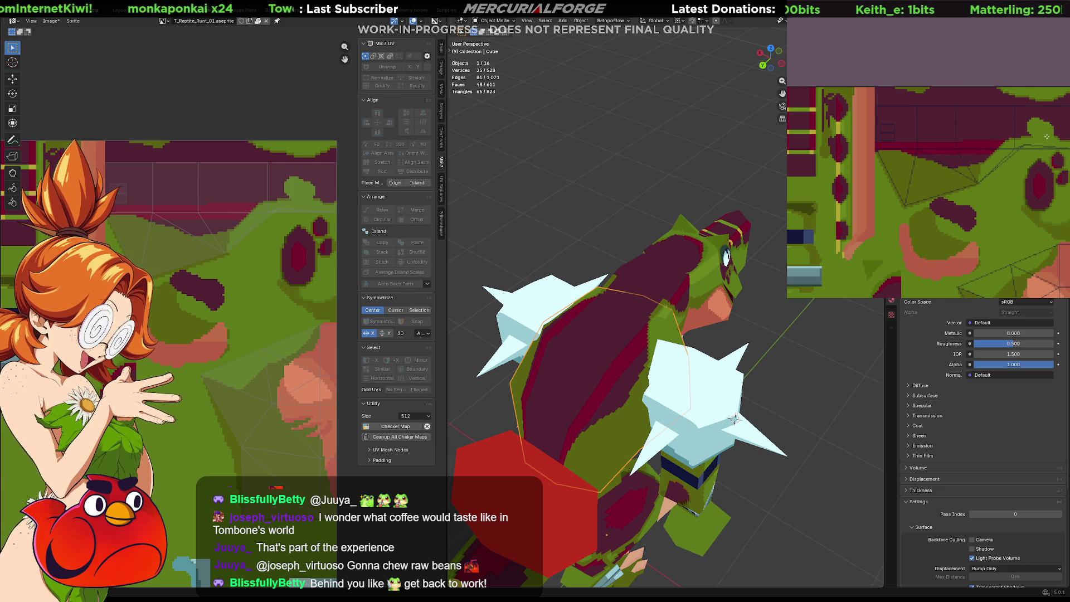
# Paint green over the maroon band and check the greener model from another angle
pyautogui.moveTo(1012, 144); pyautogui.dragTo(917, 152)
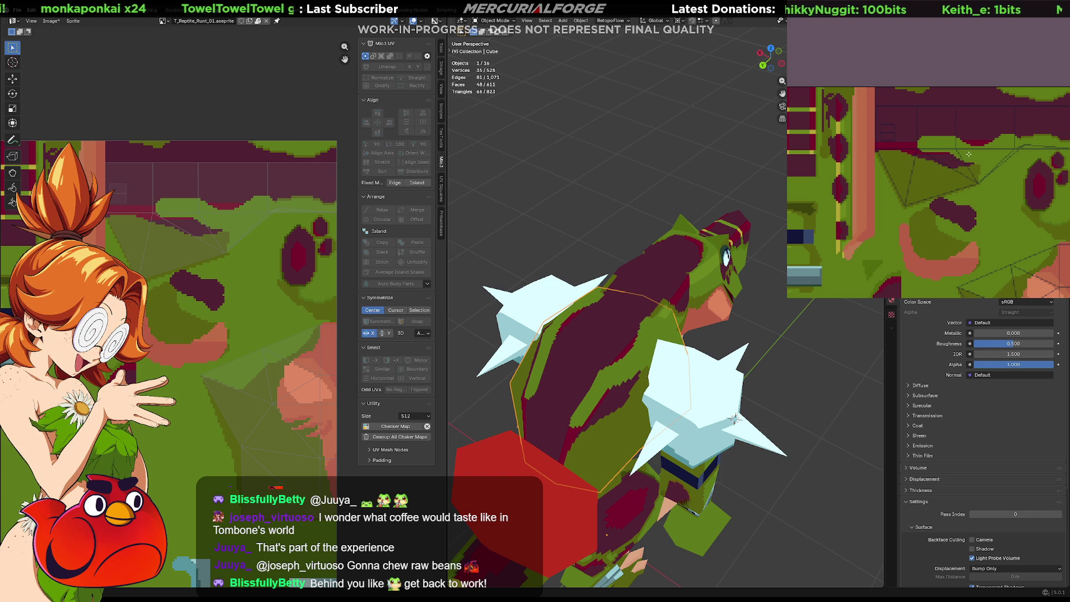
pyautogui.moveTo(970, 172); pyautogui.dragTo(943, 145)
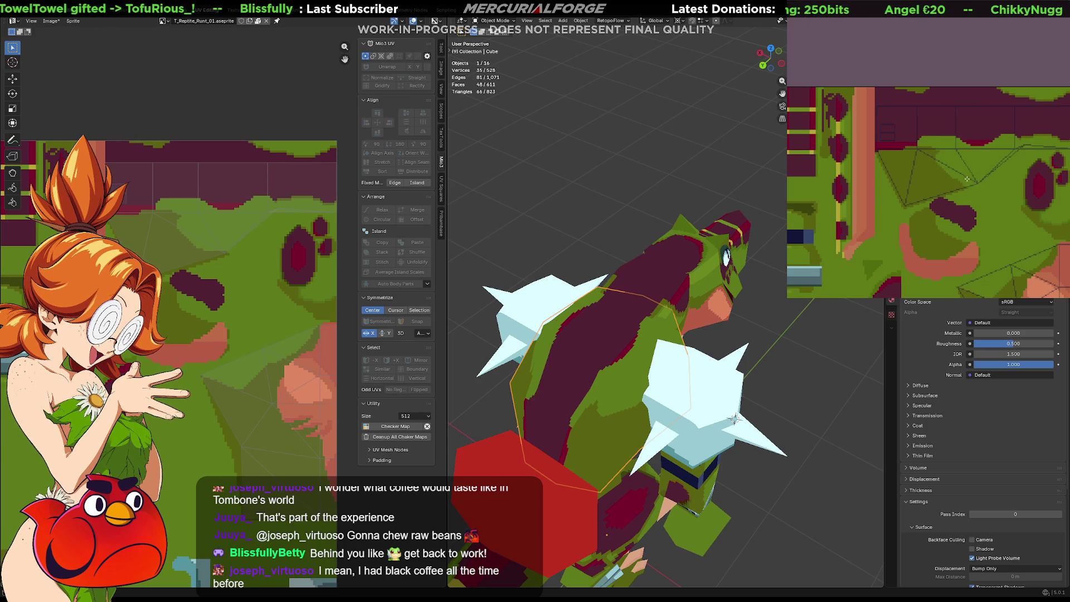
pyautogui.moveTo(720, 334); pyautogui.dragTo(577, 322, button='middle')
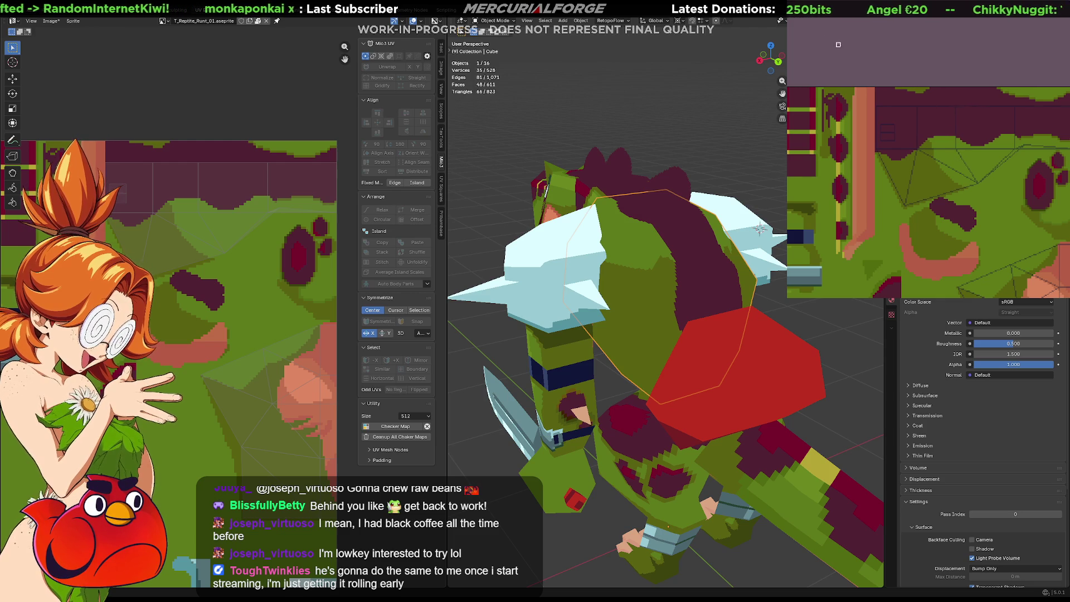
pyautogui.click(795, 21)
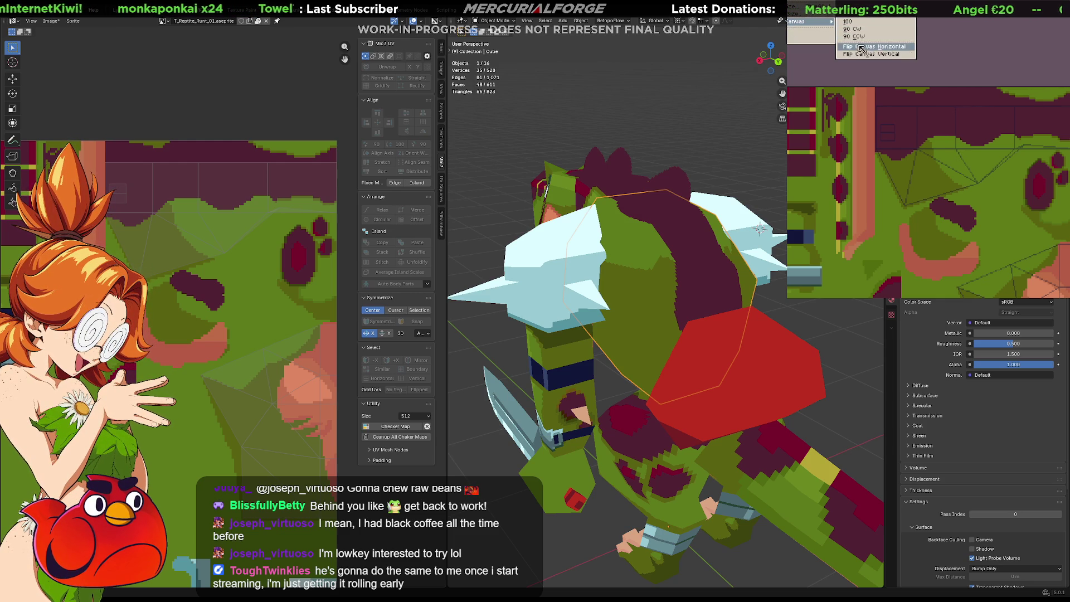
# Fill the light green areas with olive using the Paint Bucket, then paint green over the maroon area
pyautogui.click(935, 36)
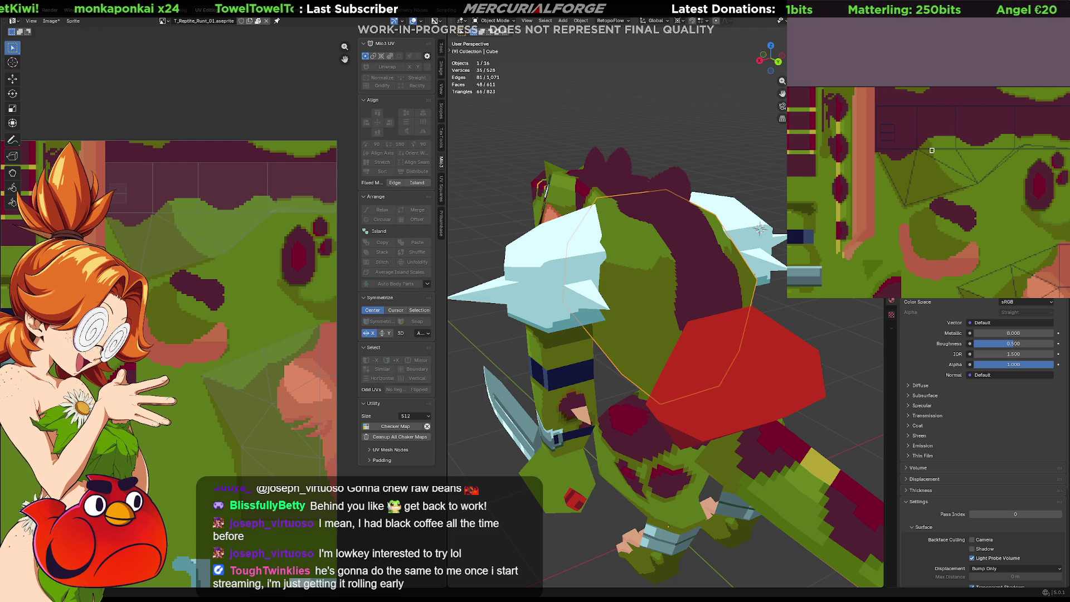
pyautogui.scroll(3, 931, 155)
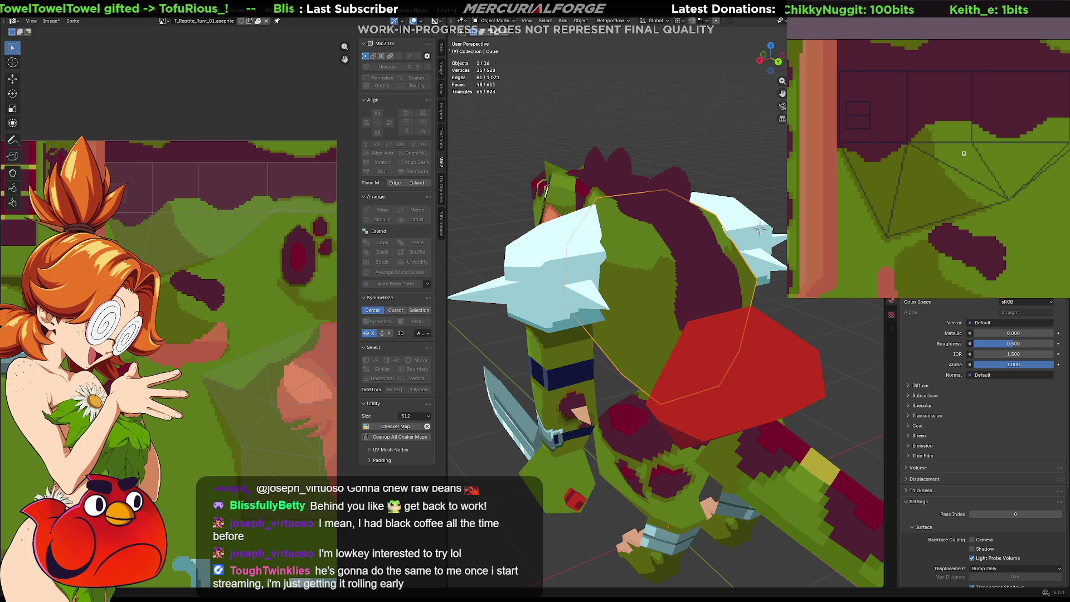
pyautogui.moveTo(960, 146); pyautogui.dragTo(946, 163, button='middle')
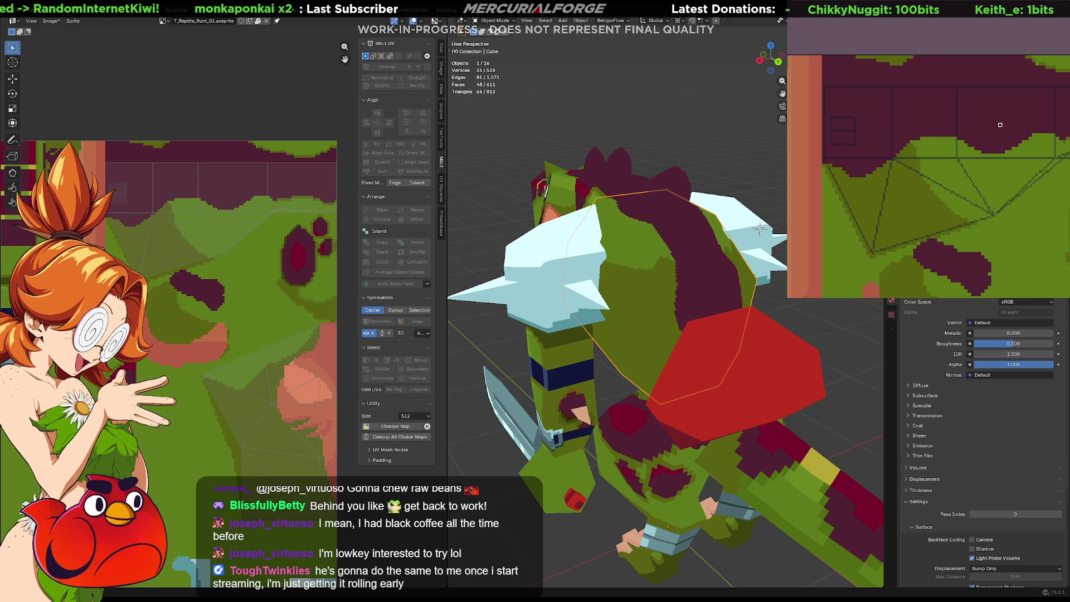
pyautogui.click(940, 137)
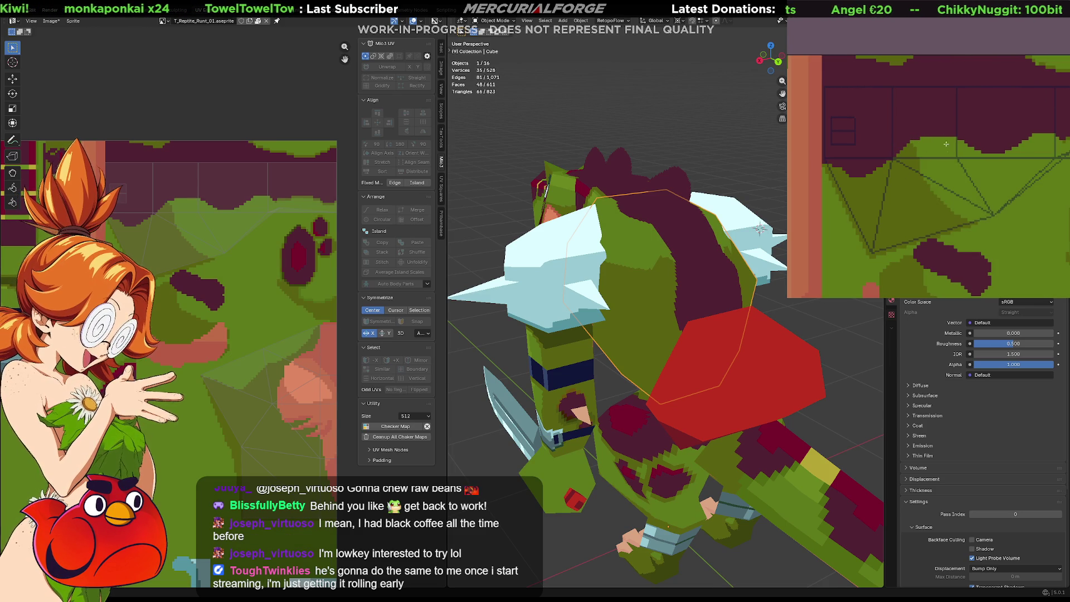
pyautogui.moveTo(953, 150)
pyautogui.mouseDown()
pyautogui.moveTo(898, 165)
pyautogui.moveTo(941, 144)
pyautogui.mouseUp()
# Undo the stray grey stroke and review the reptile from higher up
pyautogui.hotkey('ctrl', 'z')
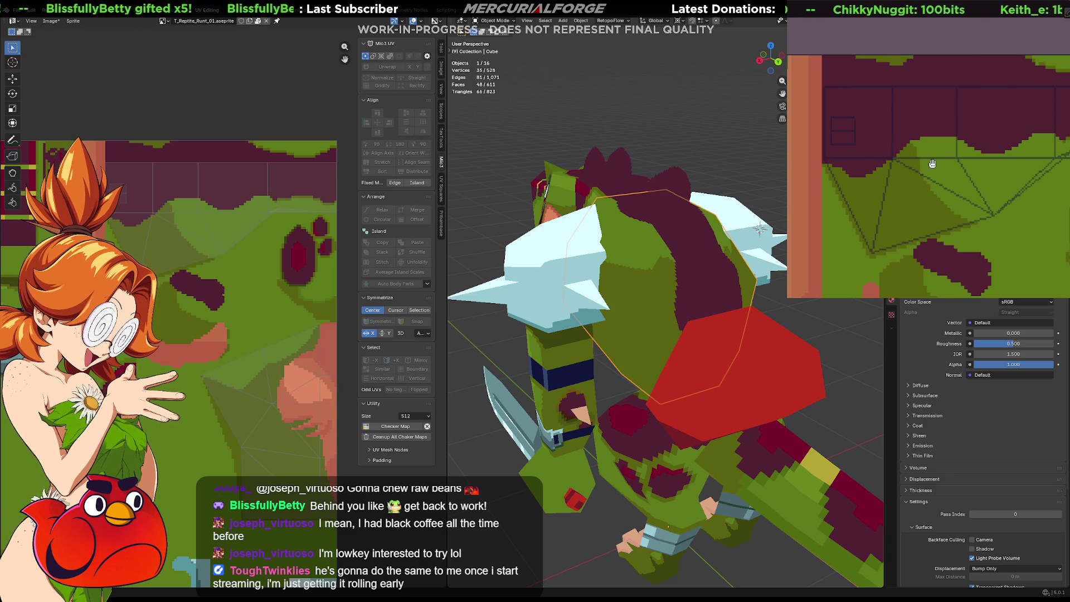
pyautogui.moveTo(931, 164); pyautogui.dragTo(926, 156, button='middle')
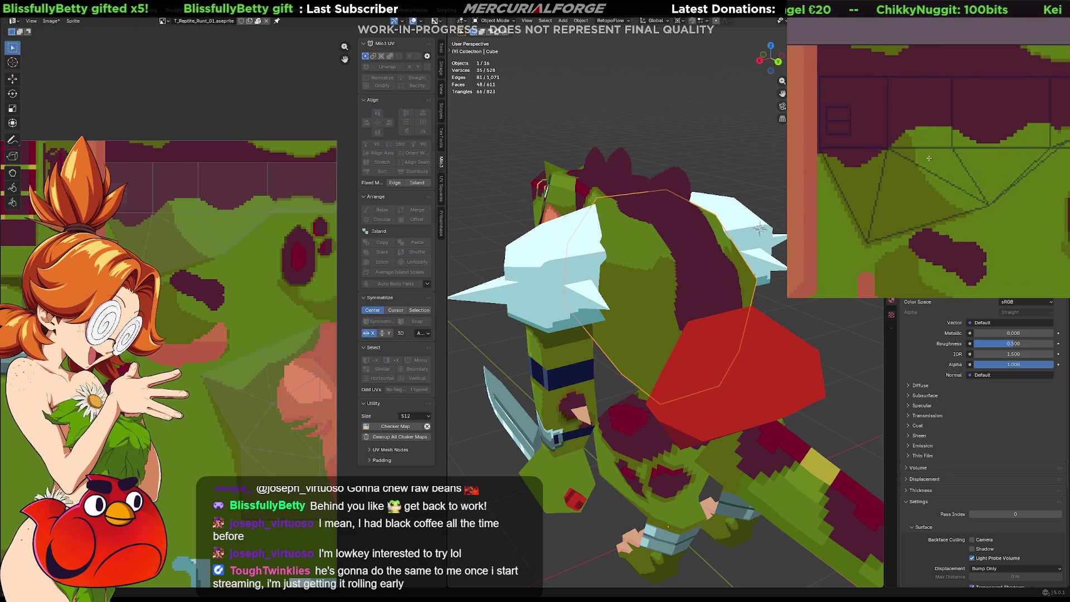
pyautogui.moveTo(928, 158); pyautogui.dragTo(917, 160, button='middle')
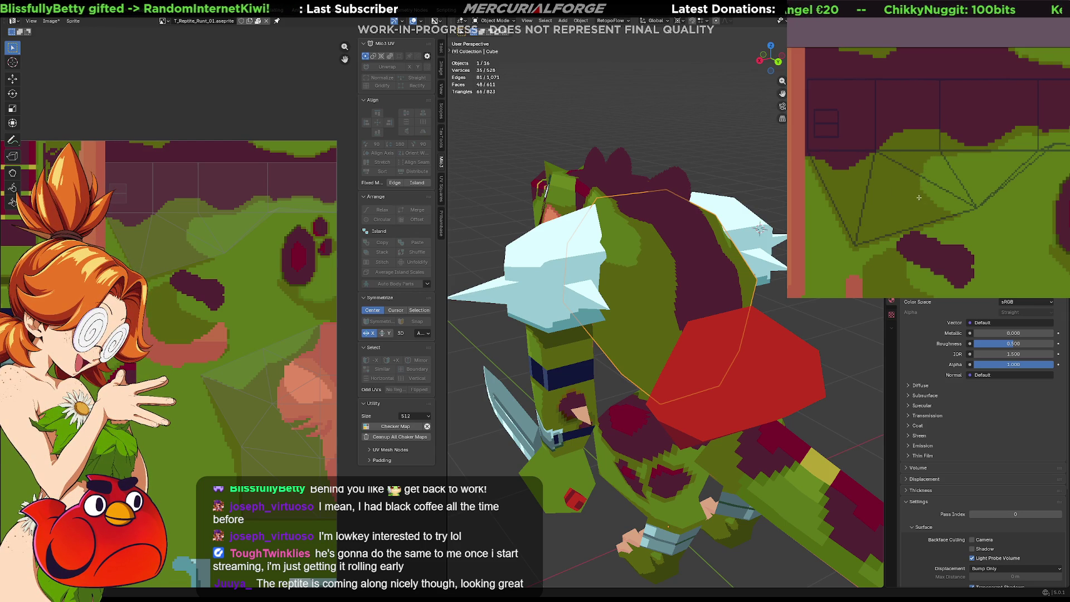
pyautogui.moveTo(759, 227); pyautogui.dragTo(575, 231, button='middle')
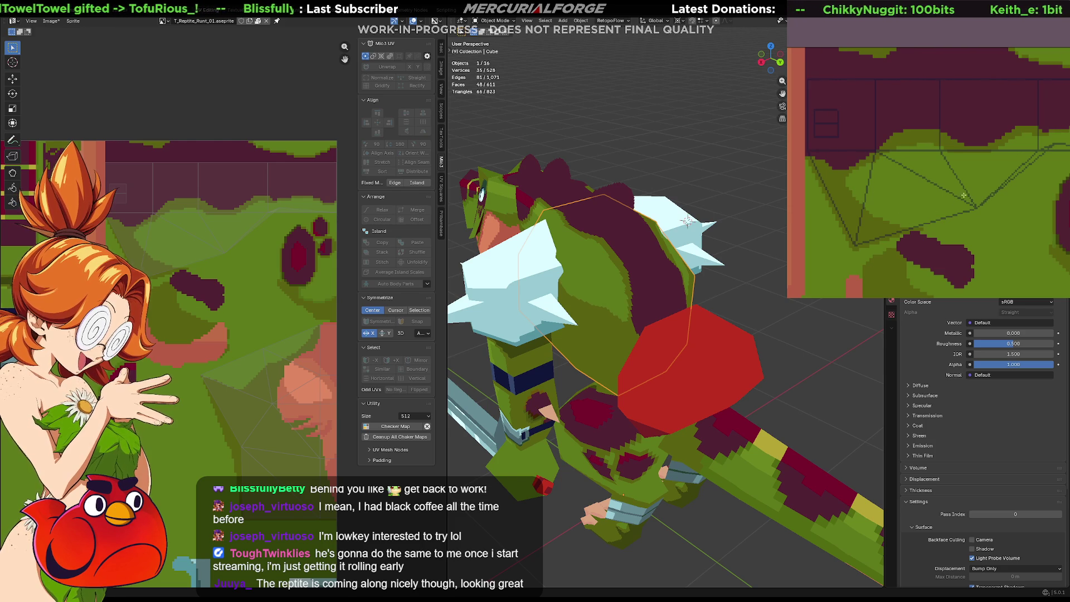
# Add the Legs mesh to the selection and view the reptile from the side
pyautogui.moveTo(686, 222)
pyautogui.mouseDown(button='middle')
pyautogui.moveTo(491, 283)
pyautogui.moveTo(439, 279)
pyautogui.moveTo(545, 278)
pyautogui.moveTo(599, 259)
pyautogui.moveTo(631, 282)
pyautogui.moveTo(634, 248)
pyautogui.moveTo(632, 309)
pyautogui.moveTo(699, 318)
pyautogui.moveTo(786, 309)
pyautogui.moveTo(702, 338)
pyautogui.moveTo(667, 321)
pyautogui.moveTo(781, 298)
pyautogui.mouseUp(button='middle')
pyautogui.scroll(-5, 598, 259)
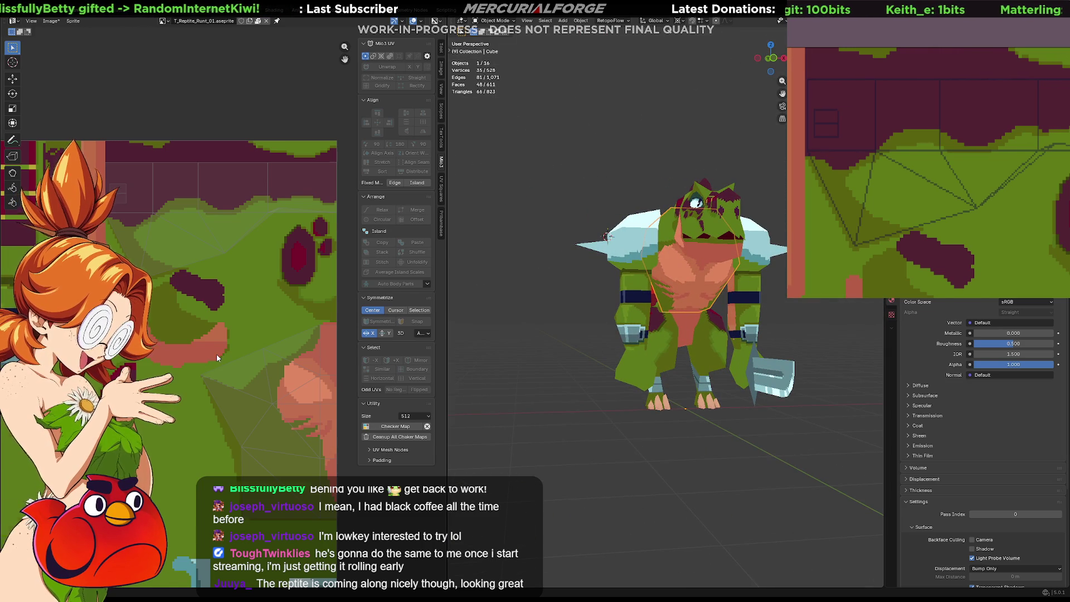
pyautogui.scroll(-2, 216, 358)
pyautogui.keyDown('shift'); pyautogui.click(713, 338); pyautogui.keyUp('shift')
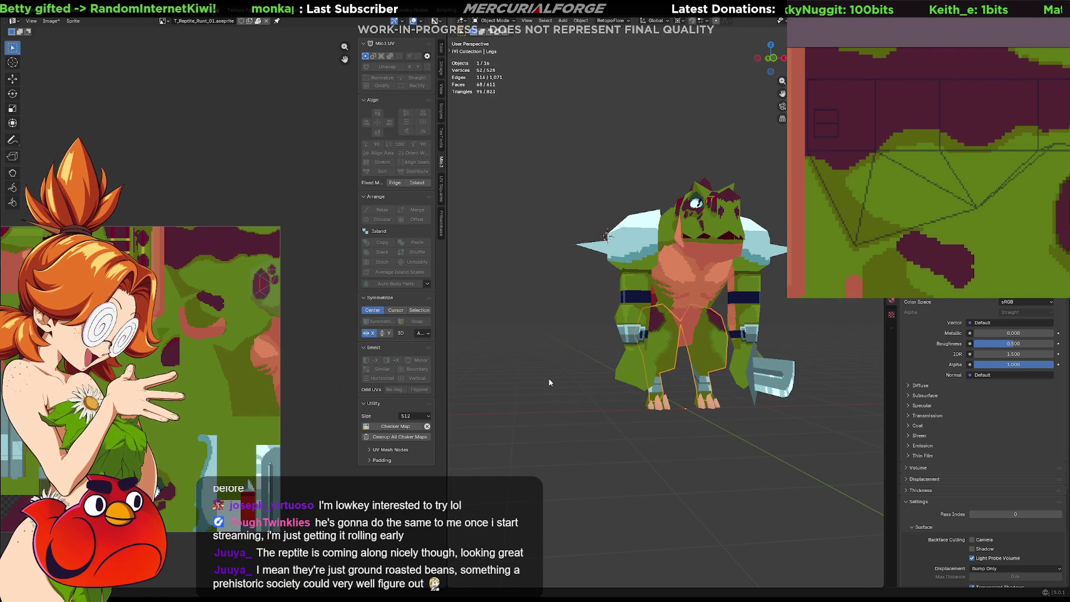
pyautogui.moveTo(1006, 211); pyautogui.dragTo(982, 187, button='middle')
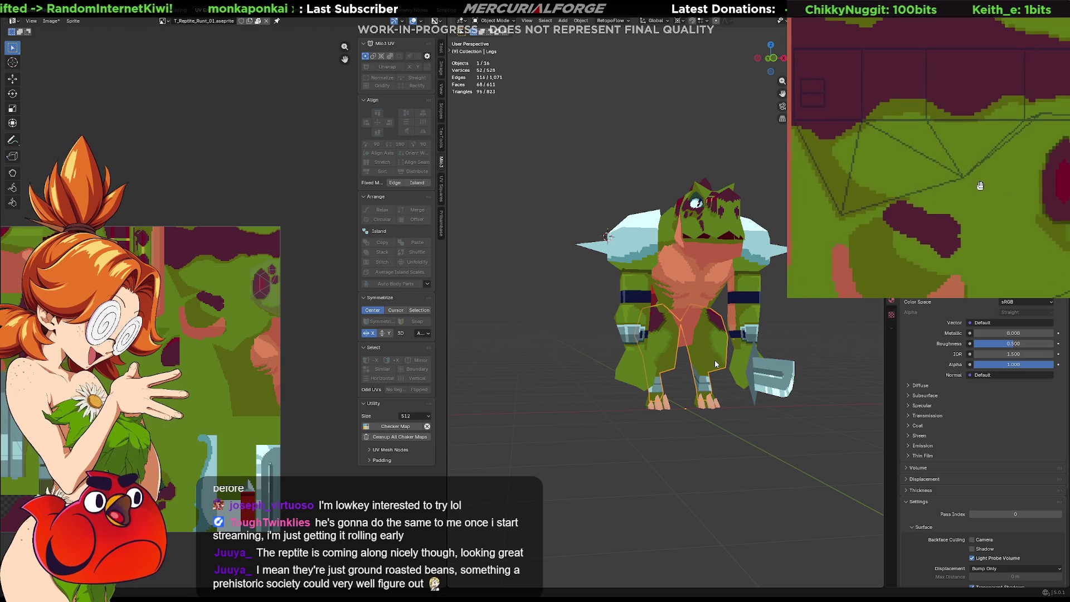
pyautogui.moveTo(715, 360)
pyautogui.mouseDown(button='middle')
pyautogui.moveTo(699, 277)
pyautogui.moveTo(620, 265)
pyautogui.mouseUp(button='middle')
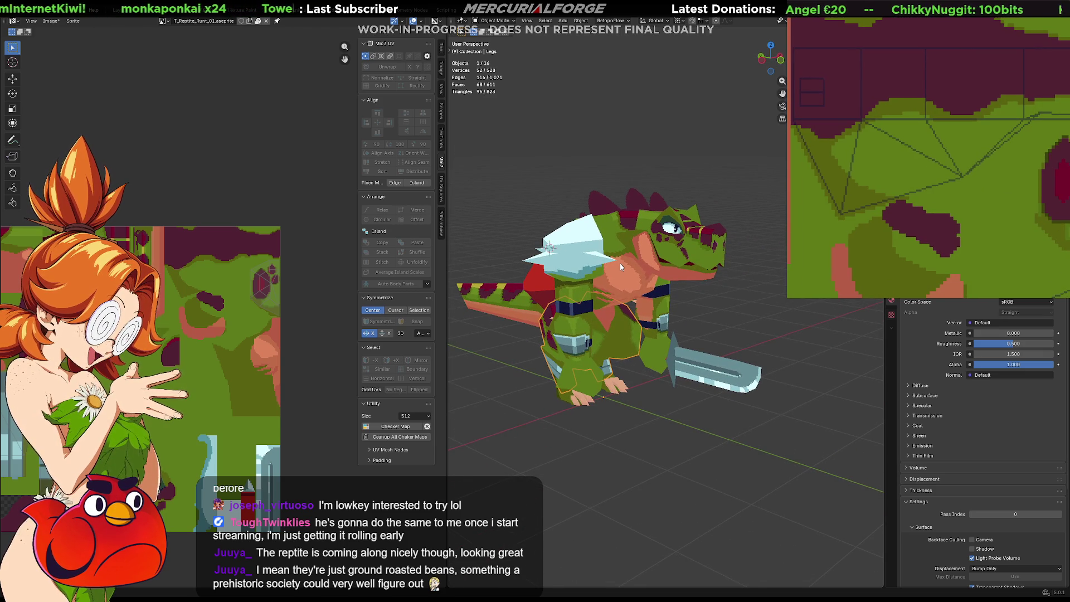
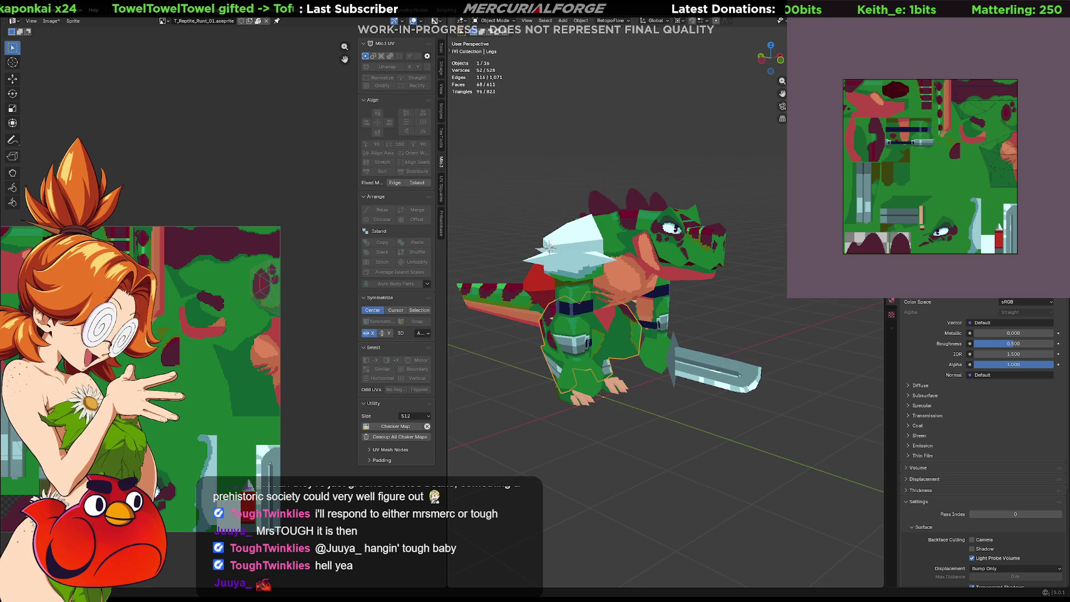
pyautogui.scroll(-2, 610, 301)
# Select the legs object and look over the character and texture preview from several angles
pyautogui.moveTo(783, 281); pyautogui.dragTo(712, 296, button='middle')
pyautogui.click(708, 288)
pyautogui.scroll(3, 708, 287)
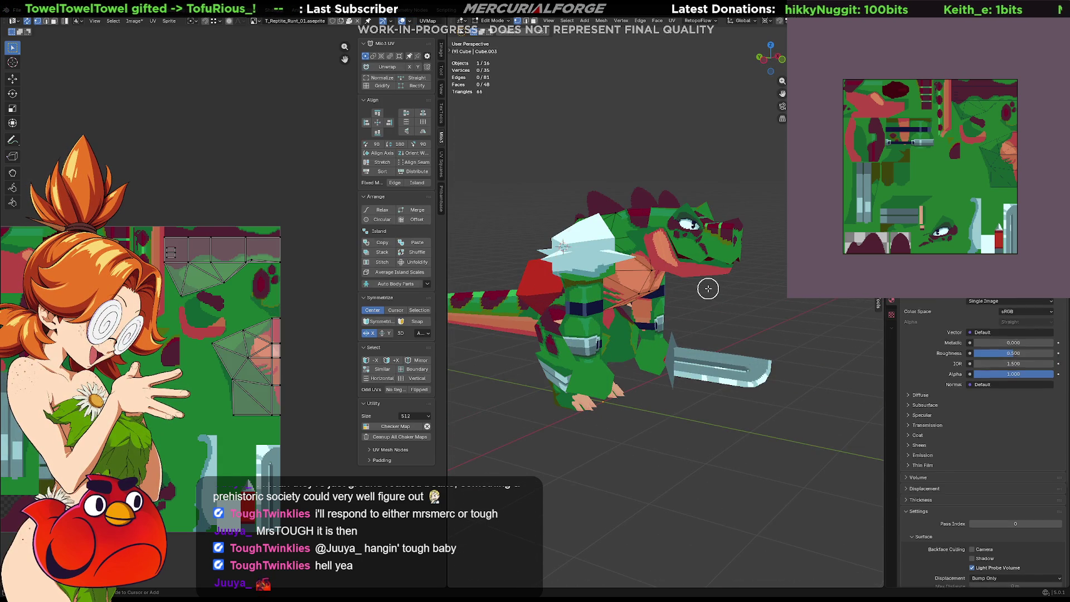
pyautogui.click(708, 288)
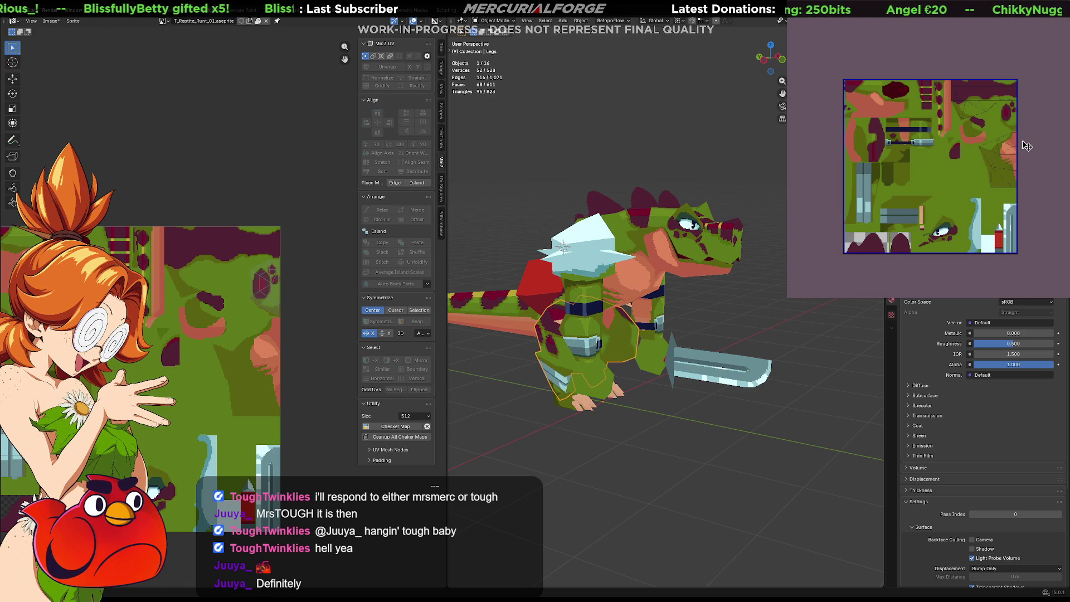
pyautogui.scroll(2, 648, 262)
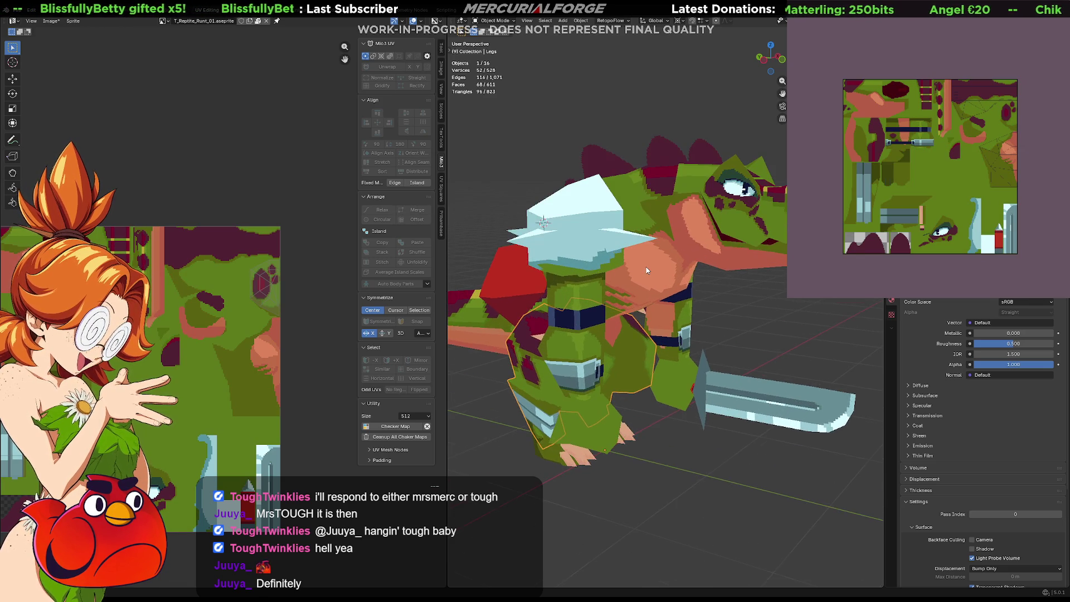
pyautogui.scroll(2, 648, 262)
pyautogui.moveTo(648, 261); pyautogui.dragTo(632, 271, button='middle')
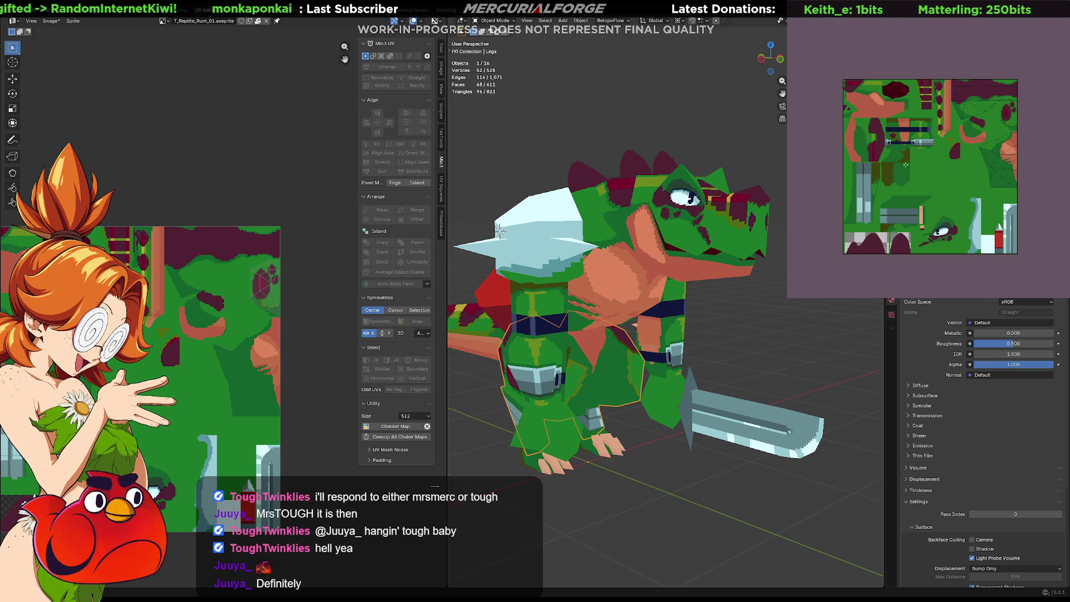
pyautogui.scroll(4, 931, 128)
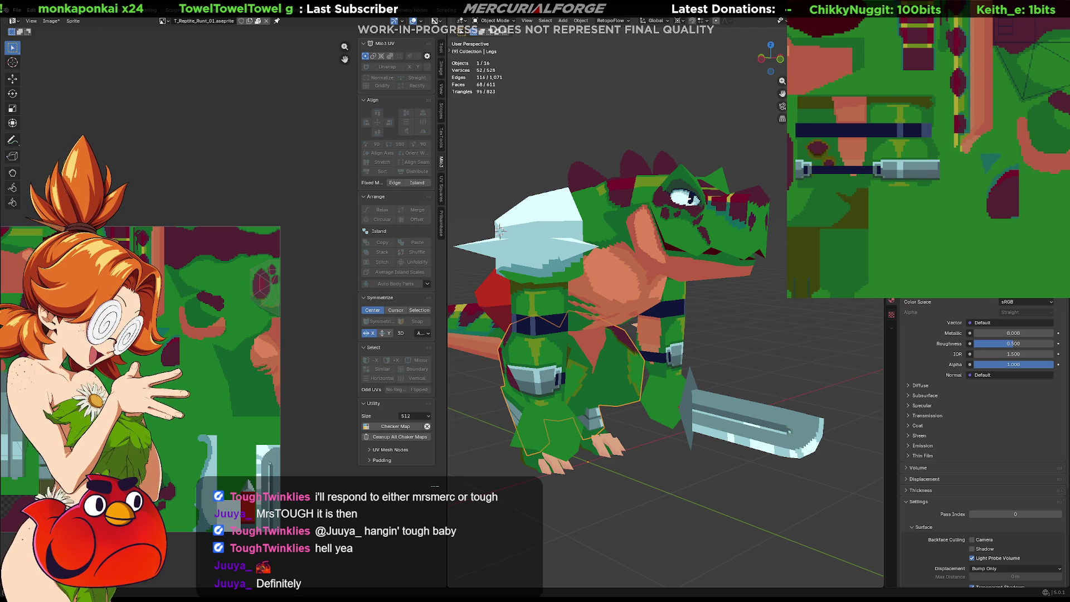
pyautogui.scroll(-3, 664, 310)
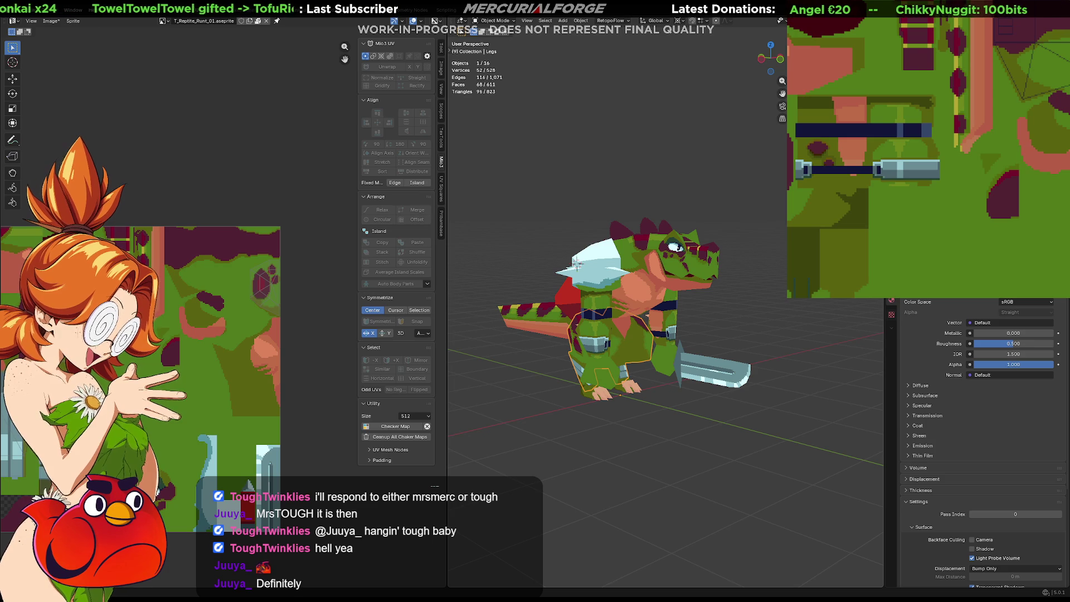
pyautogui.scroll(1, 724, 295)
pyautogui.scroll(1, 723, 295)
pyautogui.scroll(1, 724, 295)
pyautogui.scroll(1, 724, 296)
pyautogui.moveTo(724, 296)
pyautogui.mouseDown(button='middle')
pyautogui.moveTo(668, 313)
pyautogui.moveTo(647, 304)
pyautogui.mouseUp(button='middle')
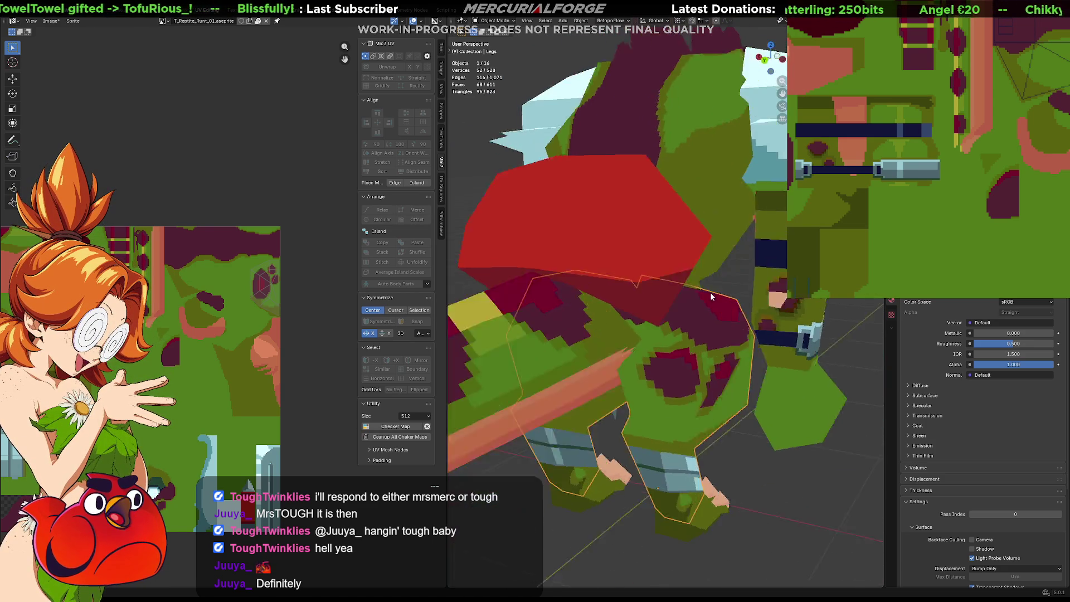
pyautogui.moveTo(648, 303)
pyautogui.mouseDown(button='middle')
pyautogui.moveTo(620, 308)
pyautogui.moveTo(668, 287)
pyautogui.moveTo(584, 285)
pyautogui.mouseUp(button='middle')
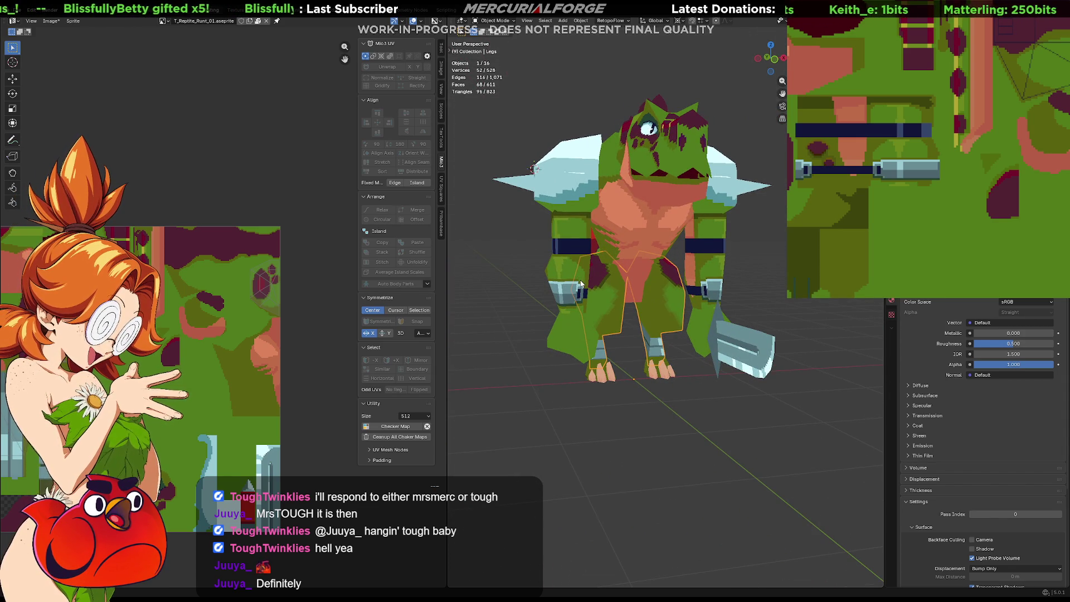
pyautogui.moveTo(615, 272); pyautogui.dragTo(665, 297, button='middle')
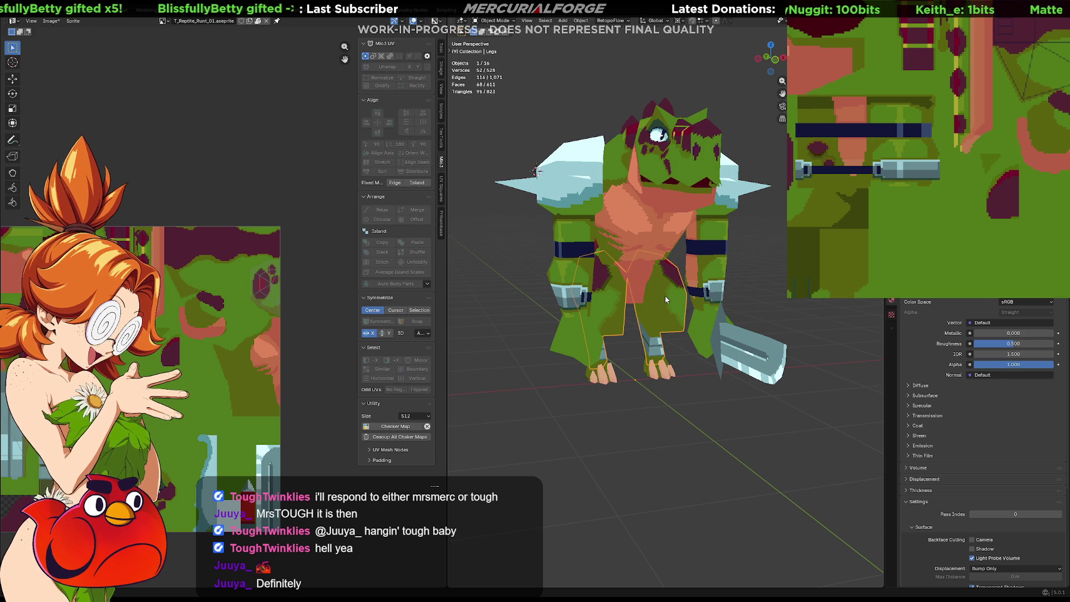
pyautogui.moveTo(1020, 166)
pyautogui.mouseDown(button='middle')
pyautogui.moveTo(988, 156)
pyautogui.moveTo(982, 119)
pyautogui.moveTo(877, 189)
pyautogui.moveTo(955, 85)
pyautogui.moveTo(867, 90)
pyautogui.mouseUp(button='middle')
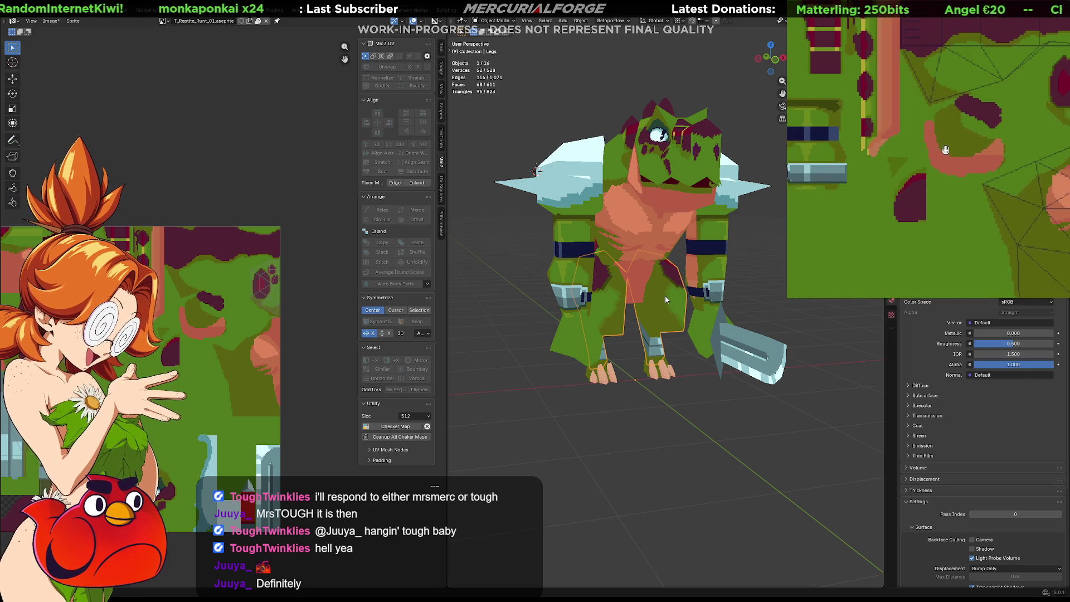
pyautogui.moveTo(867, 89); pyautogui.dragTo(922, 176, button='middle')
pyautogui.moveTo(665, 296)
pyautogui.mouseDown(button='middle')
pyautogui.moveTo(676, 216)
pyautogui.moveTo(716, 227)
pyautogui.mouseUp(button='middle')
pyautogui.scroll(4, 716, 228)
pyautogui.scroll(-2, 636, 269)
pyautogui.moveTo(637, 268)
pyautogui.mouseDown(button='middle')
pyautogui.moveTo(734, 166)
pyautogui.moveTo(657, 198)
pyautogui.mouseUp(button='middle')
pyautogui.scroll(3, 735, 167)
pyautogui.scroll(2, 657, 198)
pyautogui.scroll(1, 703, 191)
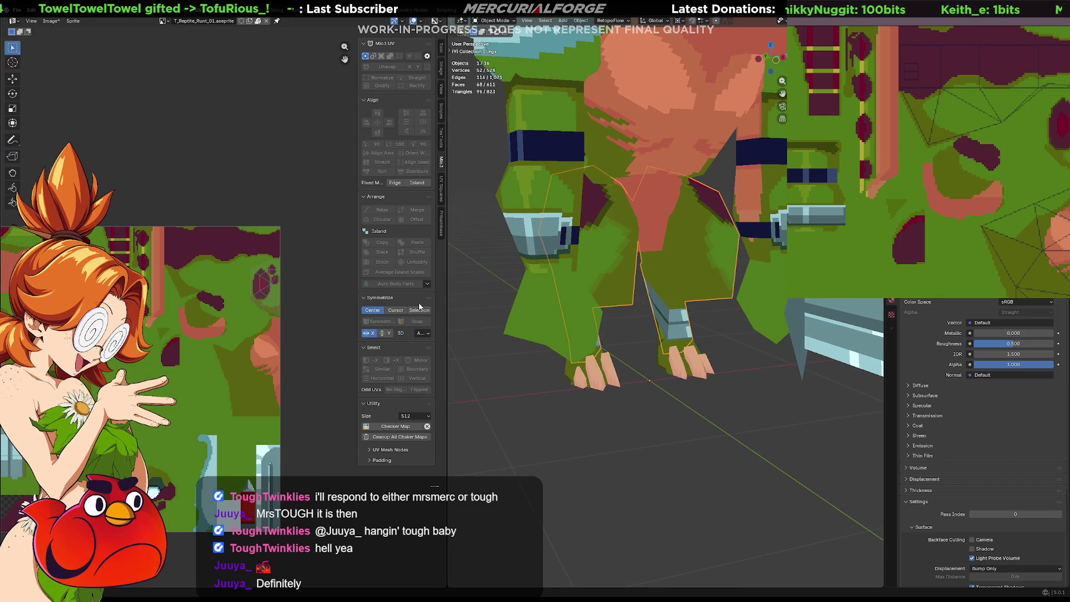
pyautogui.scroll(2, 201, 318)
pyautogui.scroll(2, 196, 325)
pyautogui.scroll(2, 200, 304)
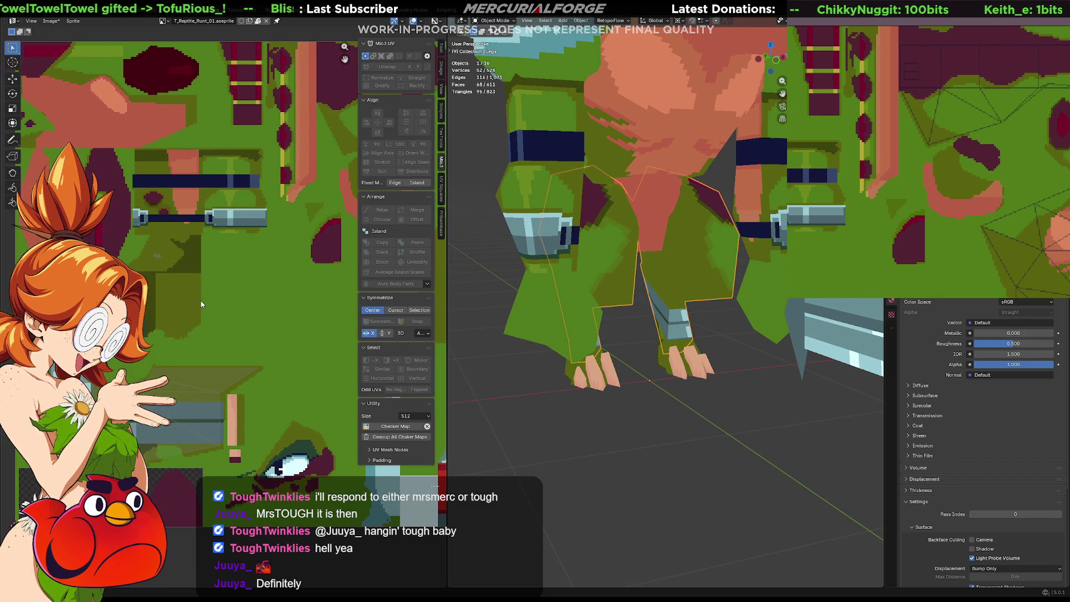
# In Edit Mode, select the lower leg UV island and enlarge it, cancelling an oversized attempt
pyautogui.press('Tab')
pyautogui.moveTo(203, 299); pyautogui.dragTo(217, 294, button='middle')
pyautogui.moveTo(178, 238); pyautogui.dragTo(162, 259)
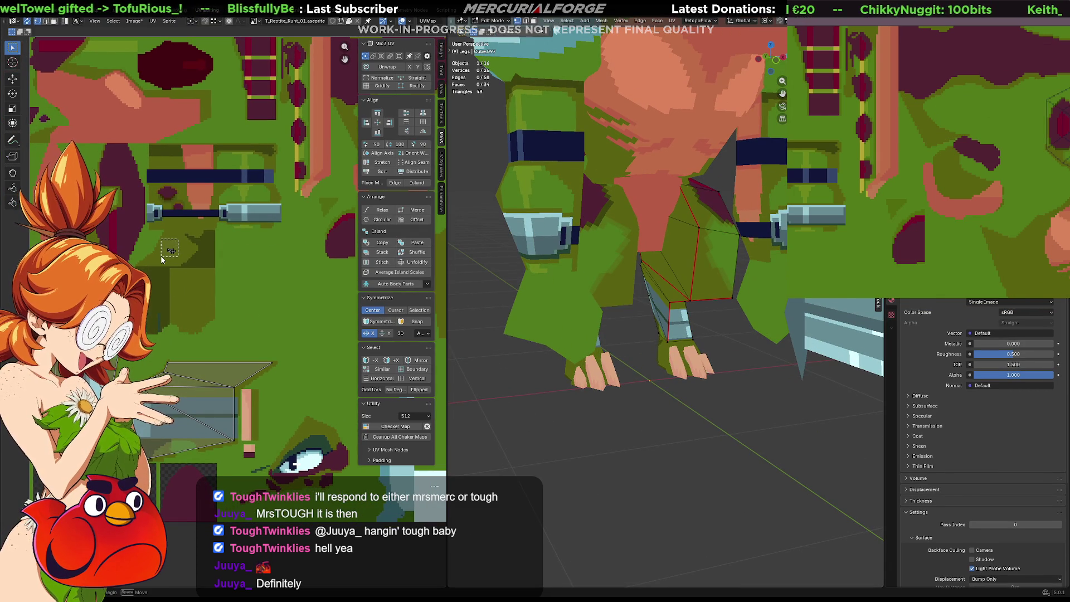
pyautogui.press('s')
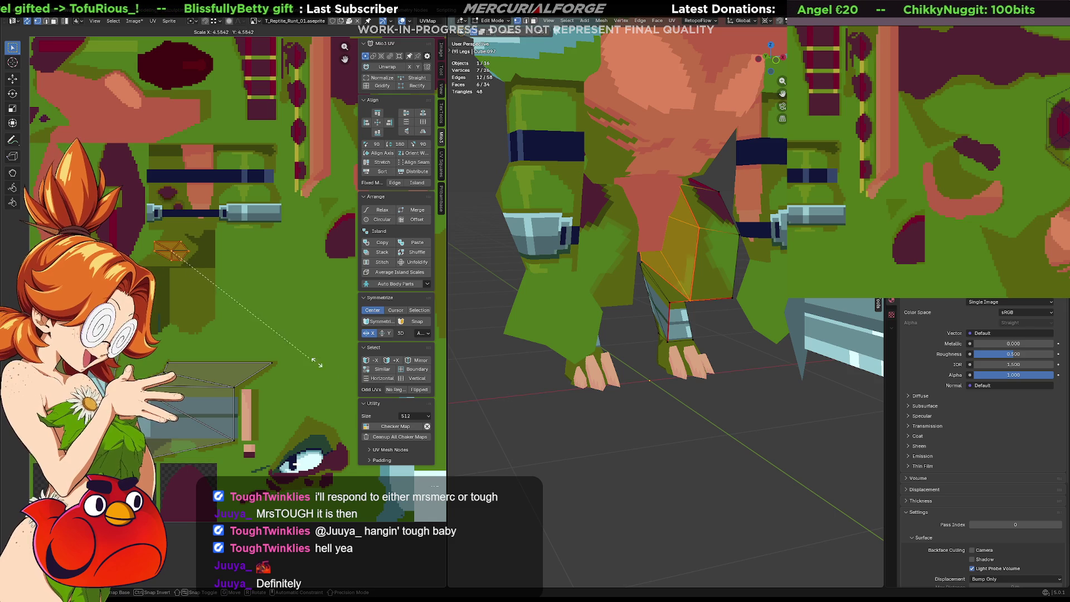
pyautogui.click(355, 411)
pyautogui.press('u')
pyautogui.click(302, 373)
pyautogui.press('s')
pyautogui.rightClick(226, 289)
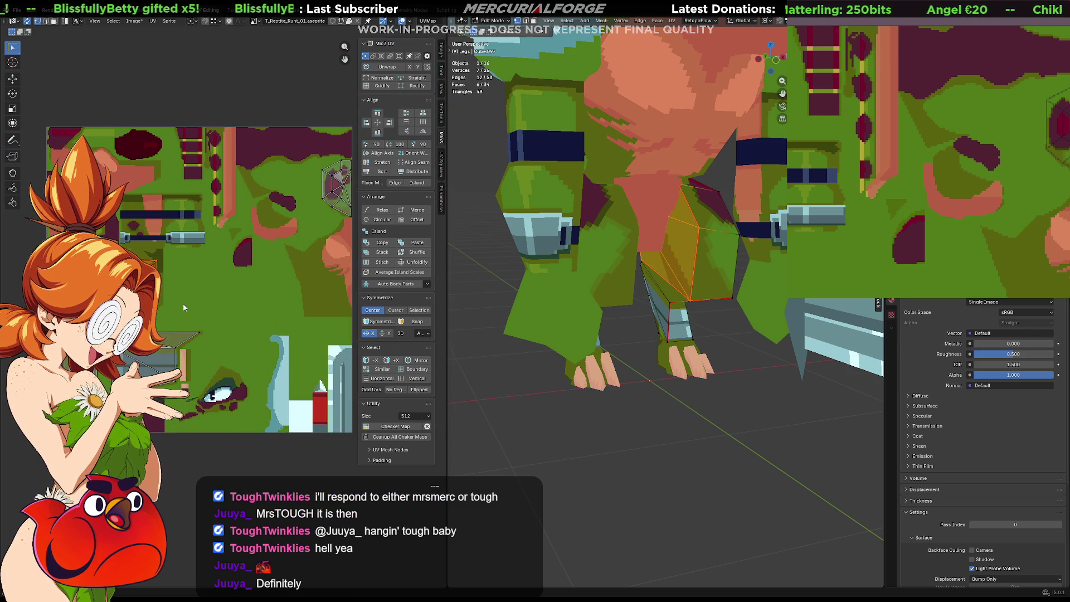
# Move the island up and to the left toward a plain area of the texture
pyautogui.press('g')
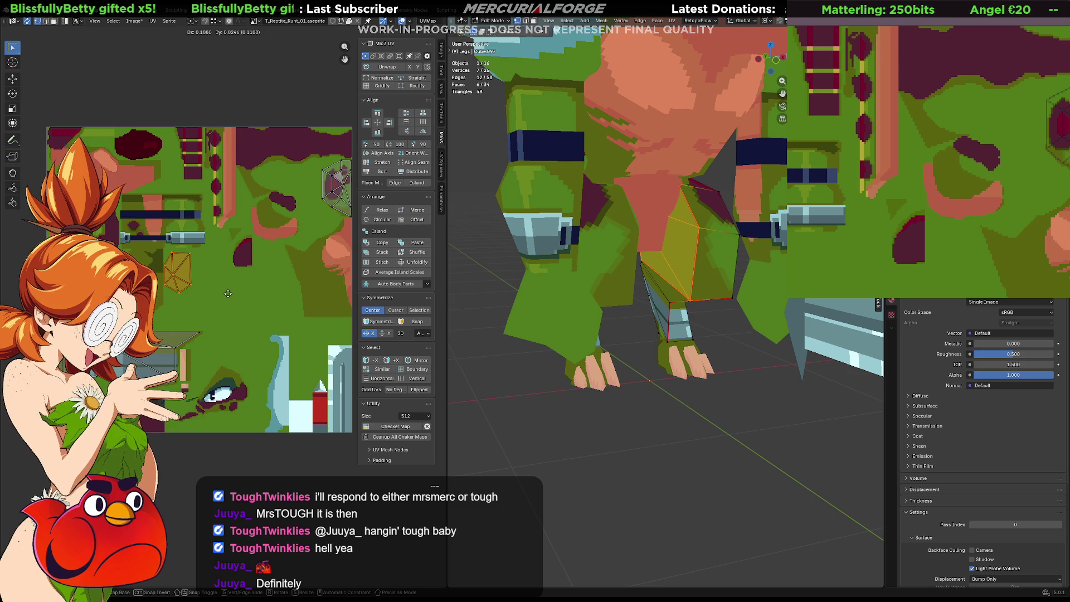
pyautogui.click(237, 292)
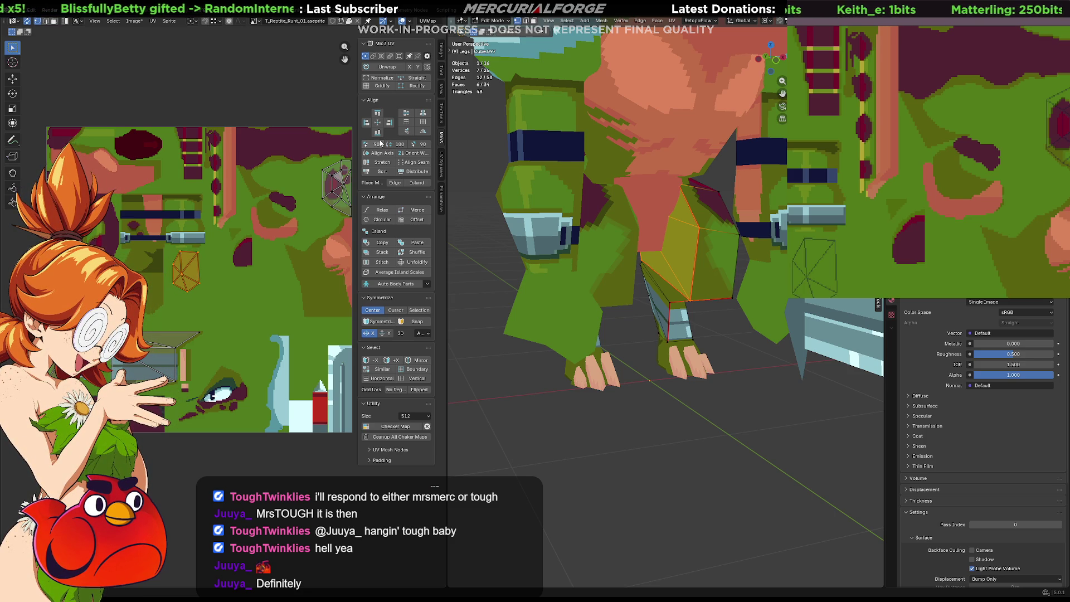
pyautogui.scroll(5, 236, 289)
pyautogui.press('g')
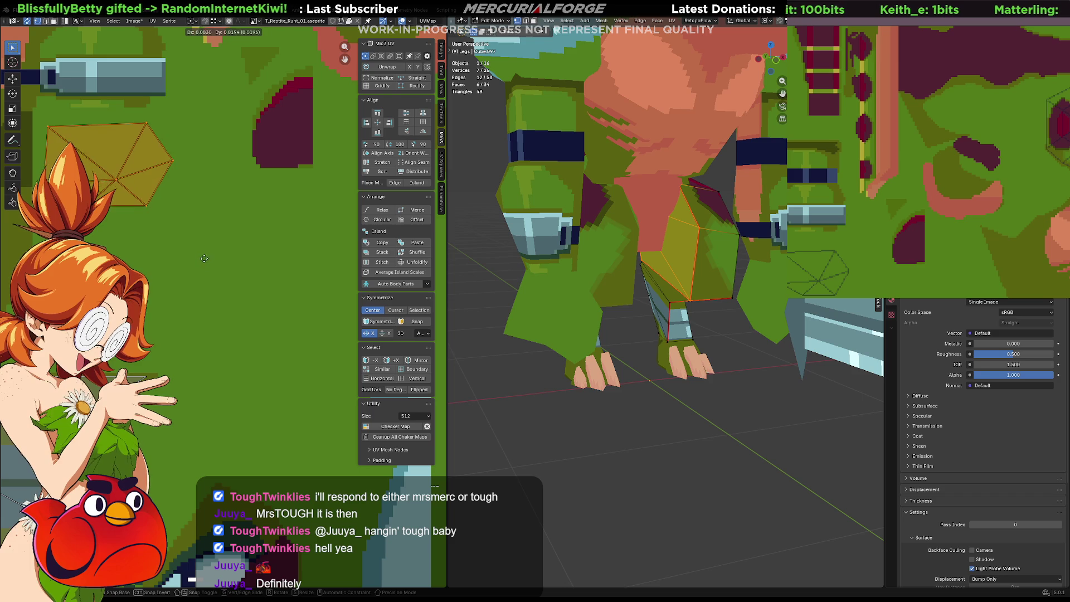
pyautogui.click(182, 236)
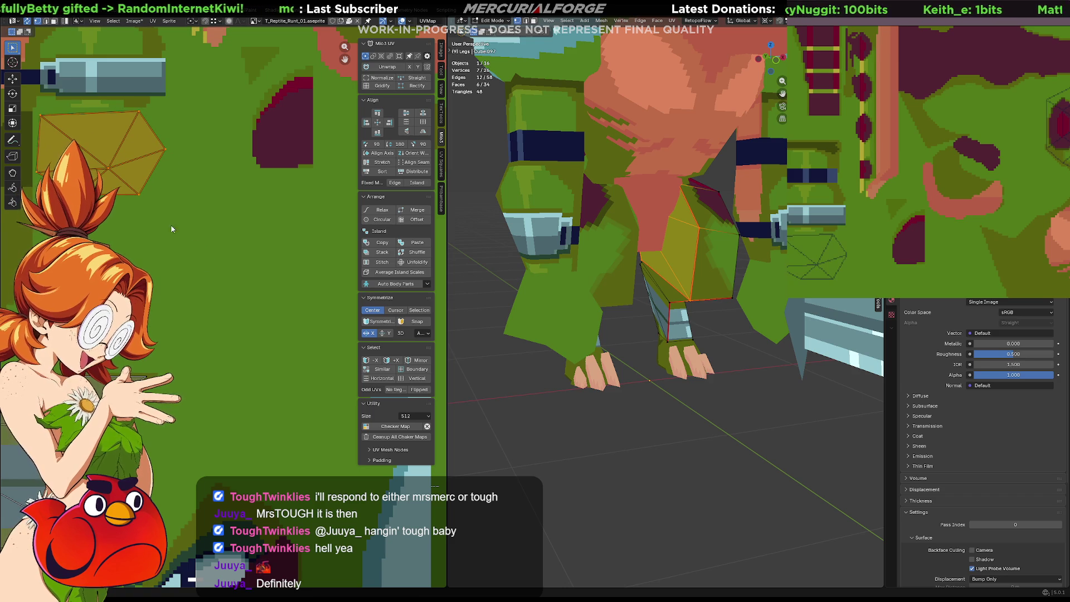
pyautogui.moveTo(87, 130); pyautogui.dragTo(210, 246, button='middle')
pyautogui.scroll(1, 210, 246)
pyautogui.scroll(-1, 210, 247)
pyautogui.scroll(-1, 245, 283)
pyautogui.scroll(-1, 226, 288)
# Scale the island up around its centre and turn it slightly into place
pyautogui.press('s')
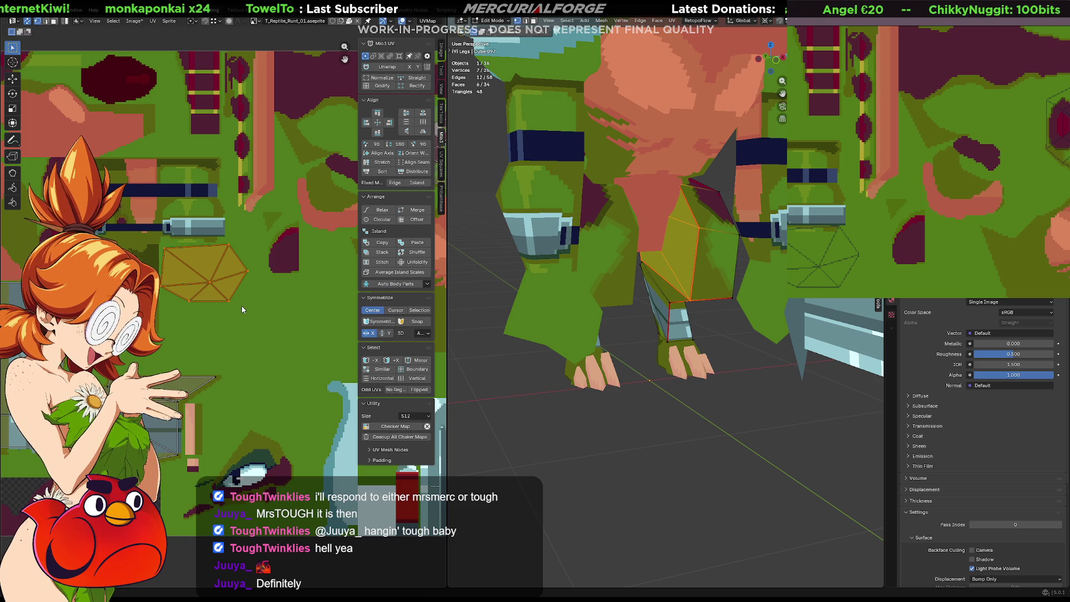
pyautogui.press('r')
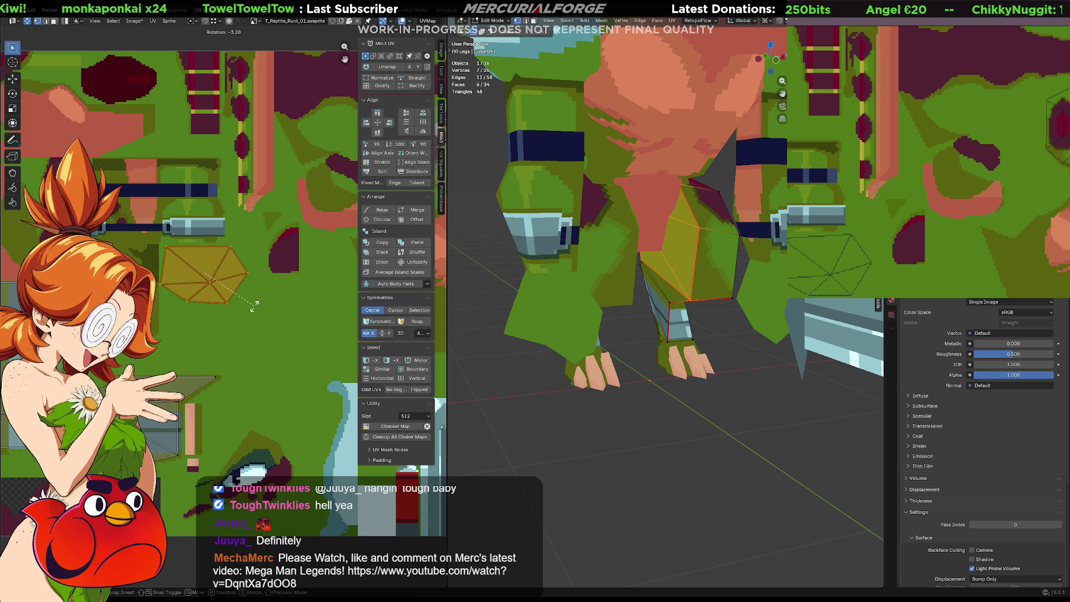
pyautogui.press('g')
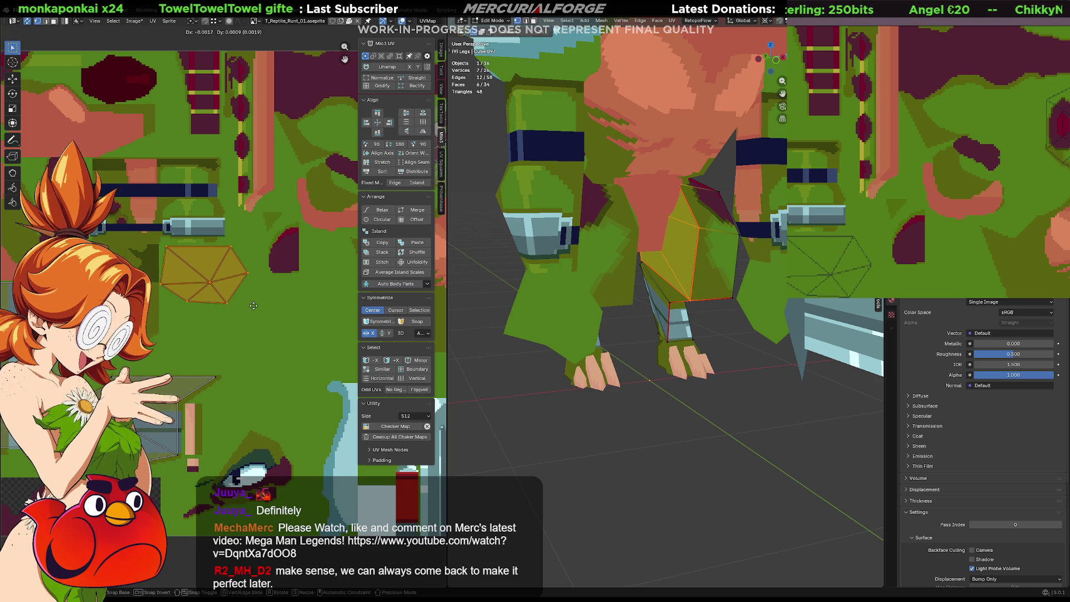
pyautogui.press('r')
pyautogui.click(253, 304)
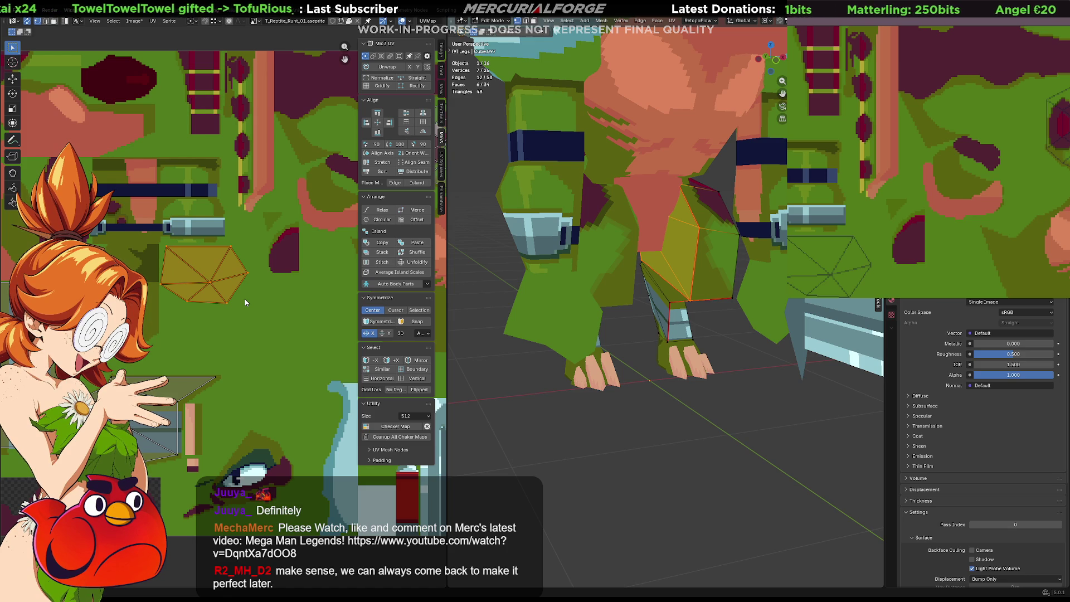
pyautogui.scroll(1, 275, 302)
pyautogui.scroll(1, 276, 302)
pyautogui.scroll(1, 295, 295)
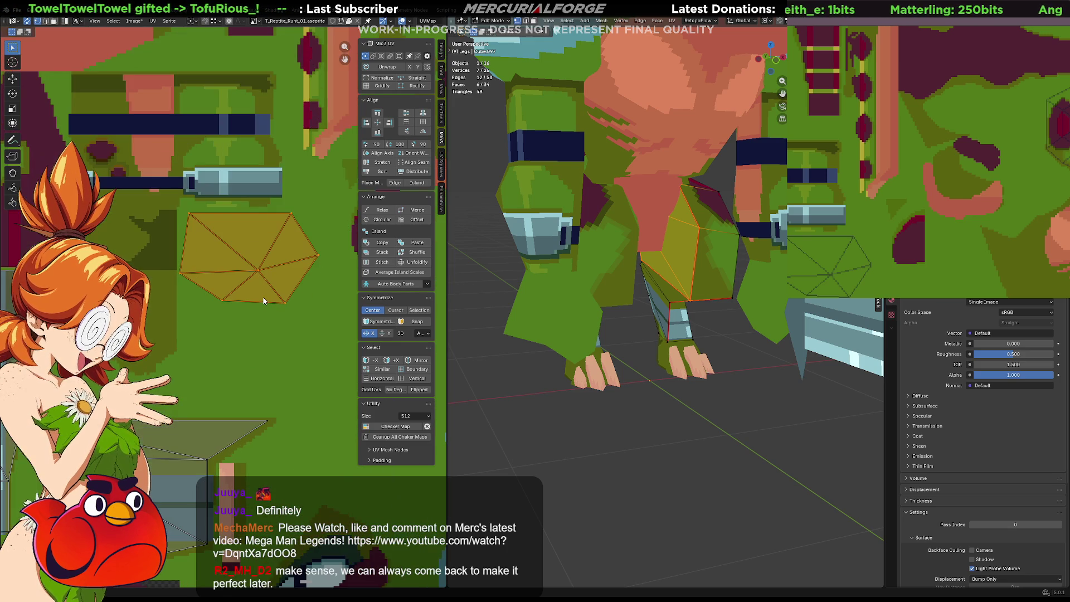
# Nudge the island's position and shift its top-left corner point
pyautogui.press('g')
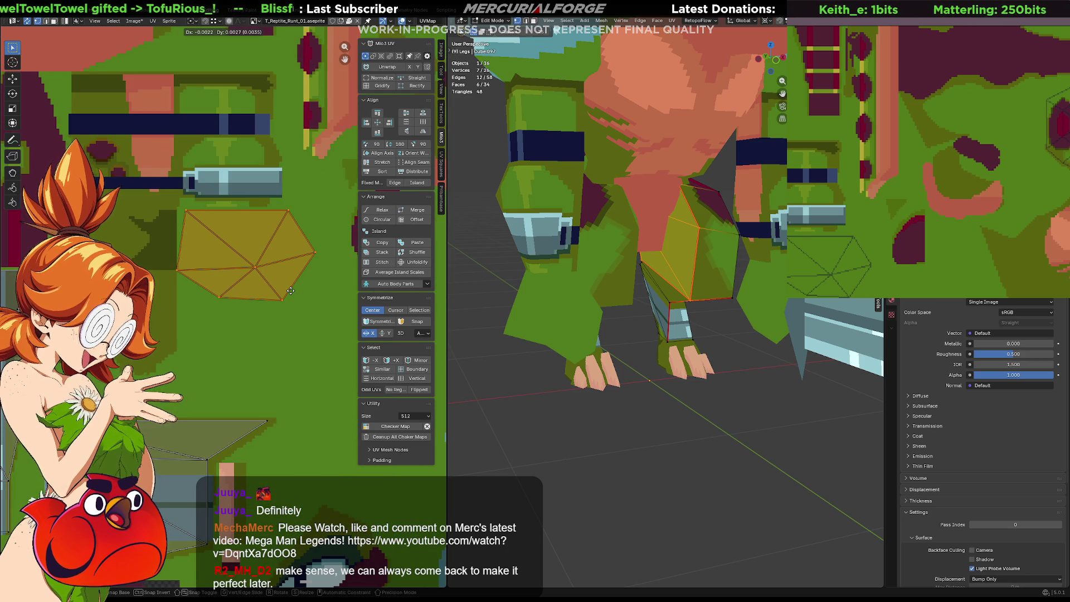
pyautogui.click(292, 289)
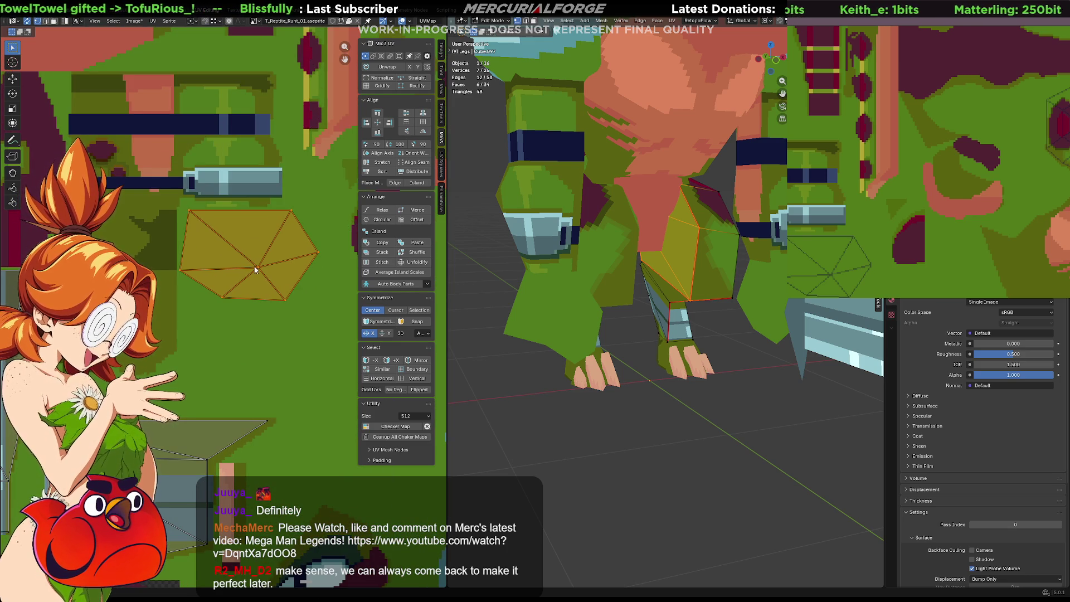
pyautogui.click(204, 205)
pyautogui.press('g')
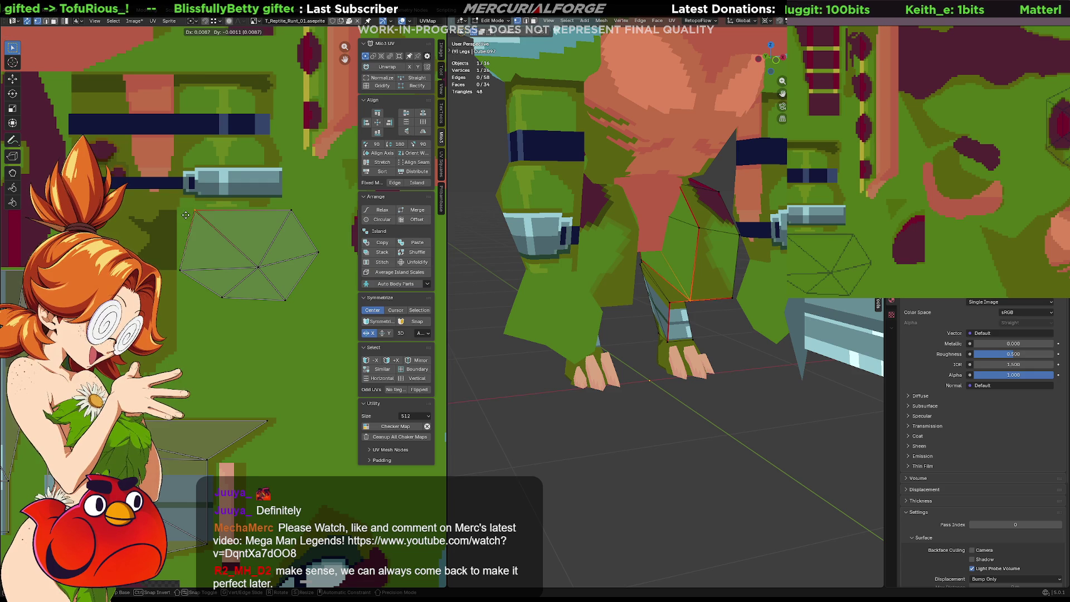
pyautogui.click(176, 213)
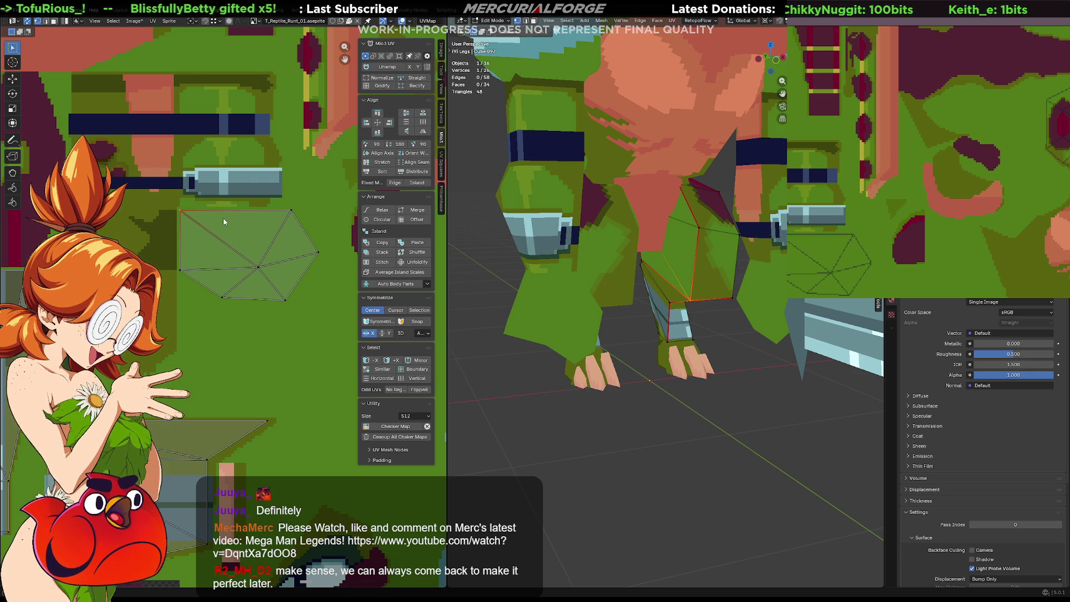
pyautogui.scroll(1, 247, 239)
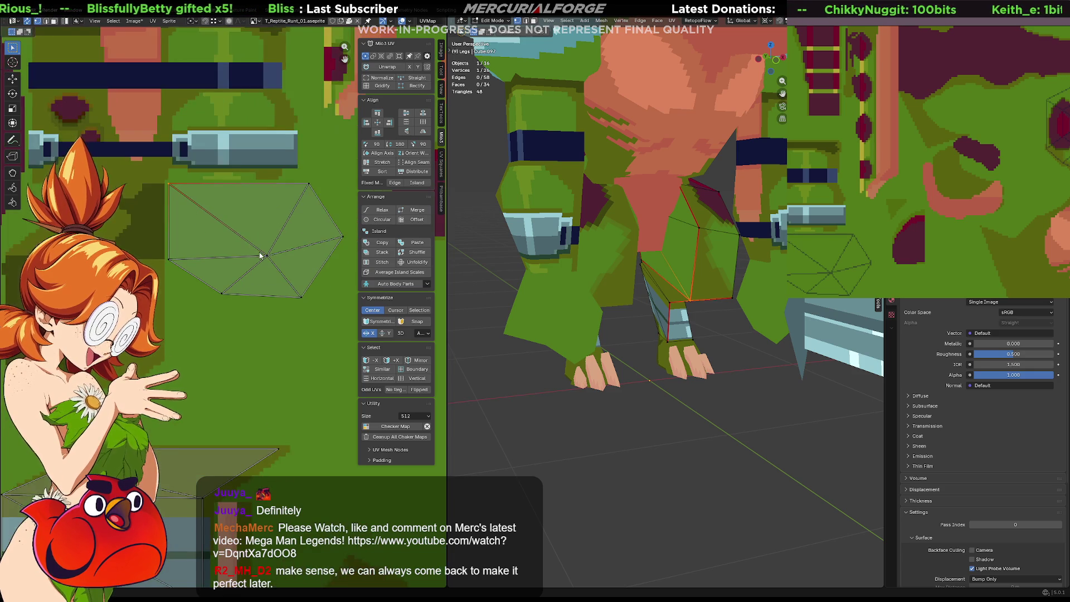
pyautogui.scroll(1, 260, 252)
# Draw dark lines along the hexagon's top and lower-left edges, then bucket-fill it darker olive
pyautogui.moveTo(259, 256); pyautogui.dragTo(237, 324, button='middle')
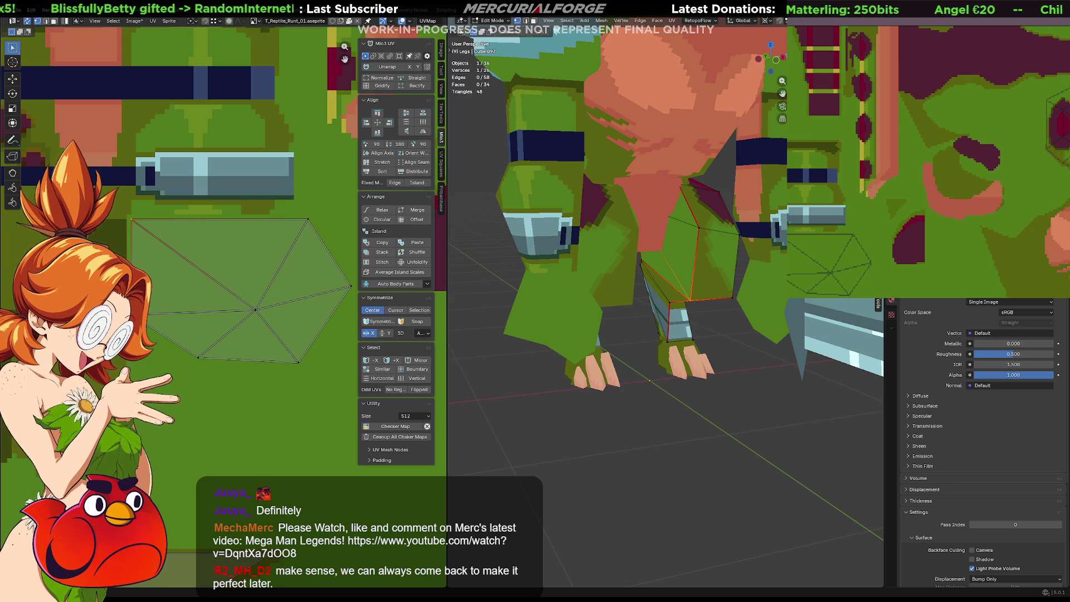
pyautogui.moveTo(955, 215); pyautogui.dragTo(1027, 111, button='middle')
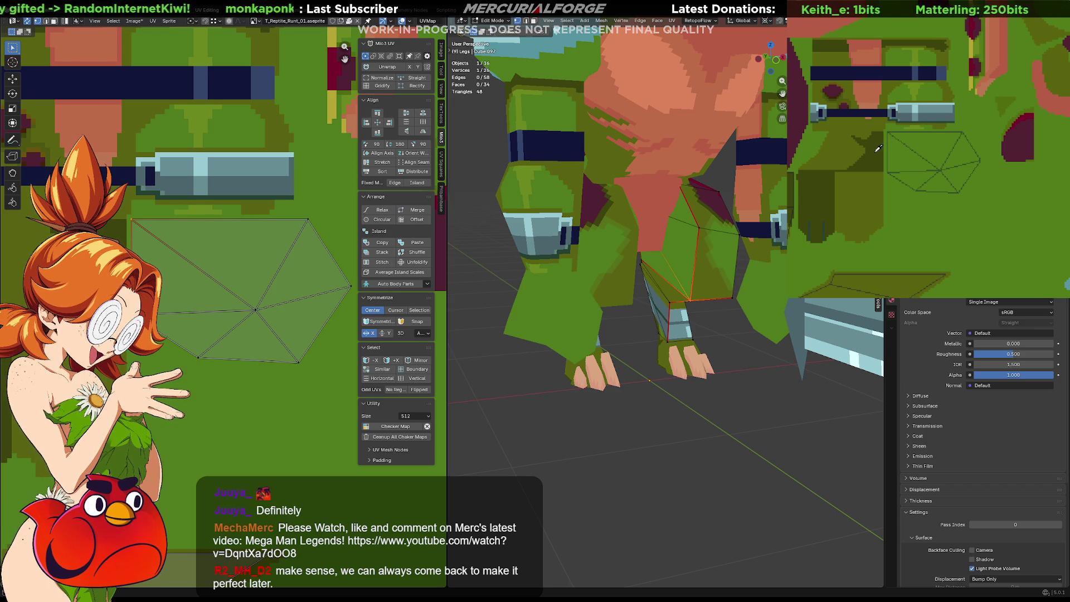
pyautogui.scroll(1, 889, 158)
pyautogui.scroll(1, 893, 157)
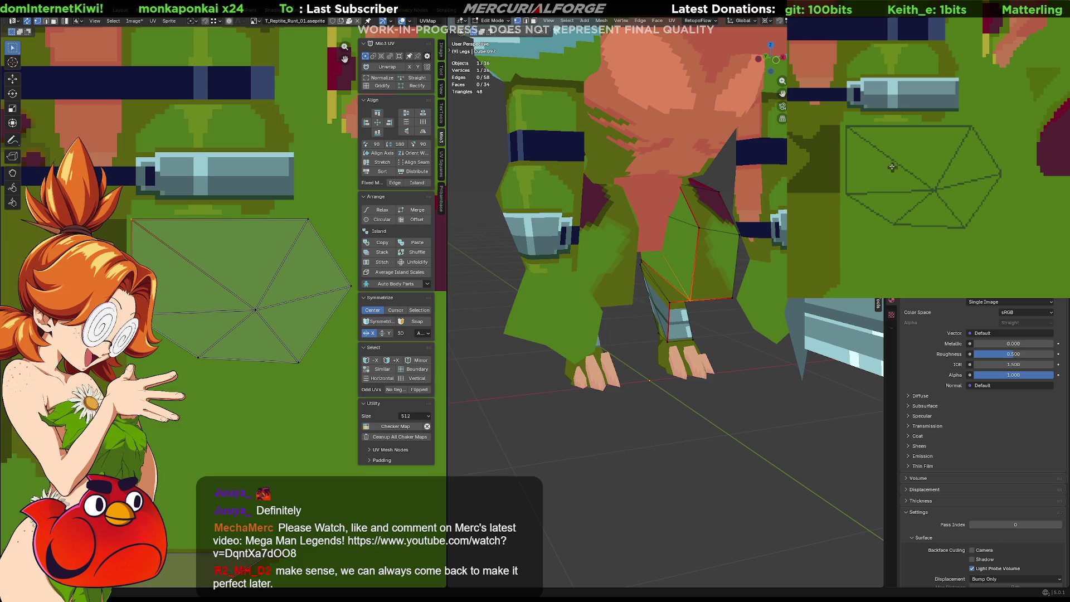
pyautogui.moveTo(952, 127)
pyautogui.mouseDown()
pyautogui.moveTo(977, 124)
pyautogui.moveTo(1003, 172)
pyautogui.mouseUp()
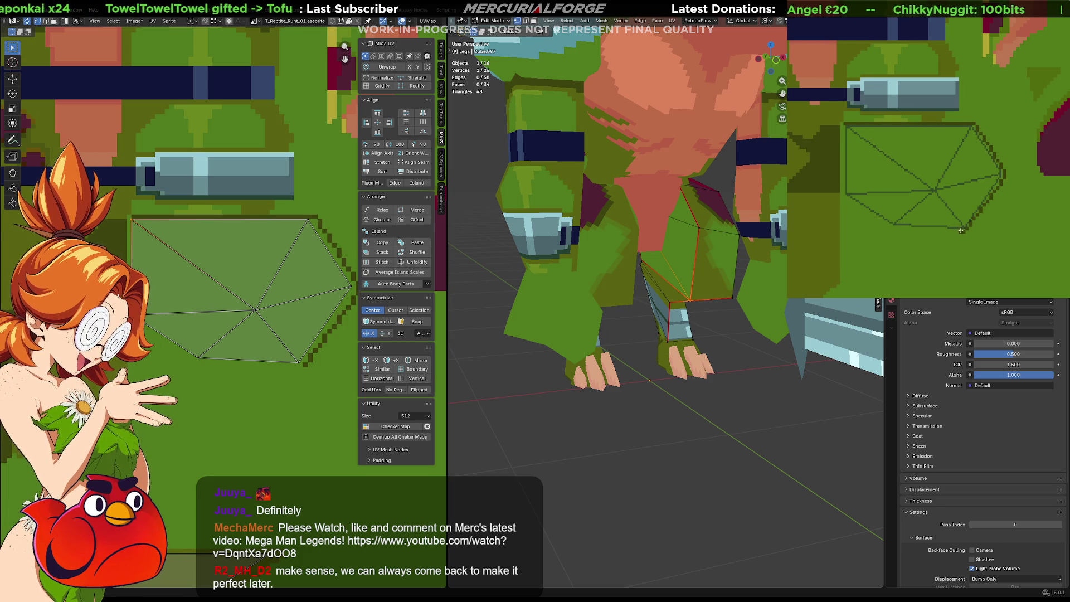
pyautogui.moveTo(891, 228); pyautogui.dragTo(851, 206)
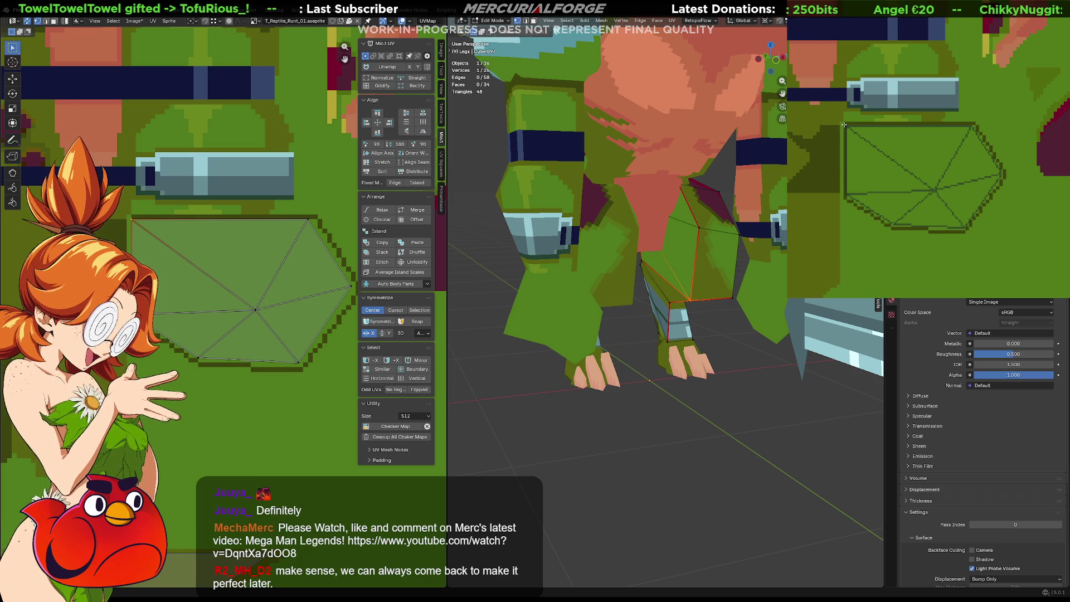
pyautogui.click(923, 178)
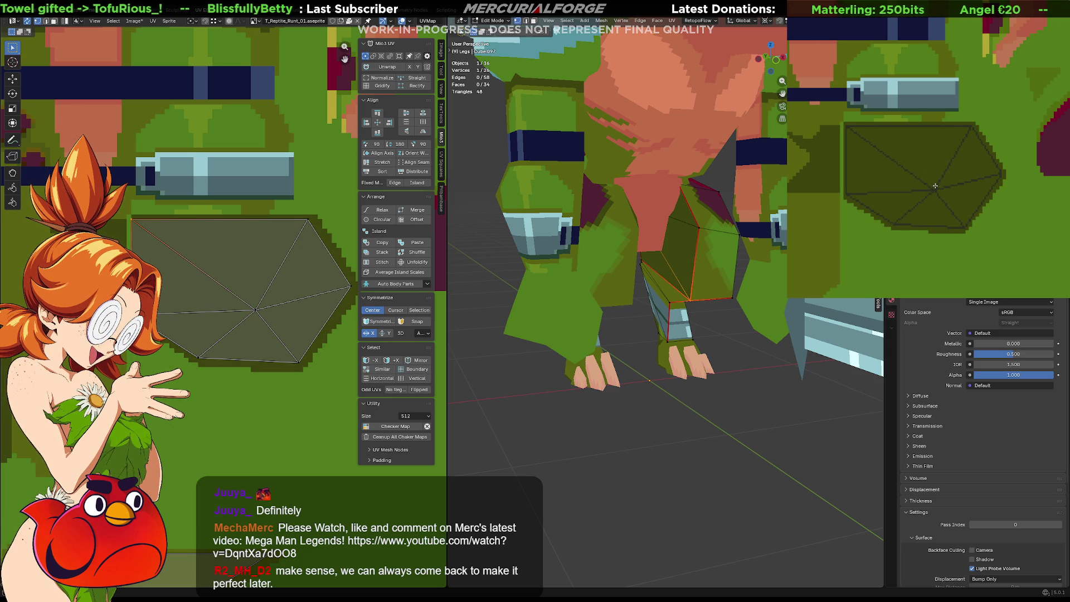
# Refill the hexagon with a lighter shade and try a dark centre shading, then undo it
pyautogui.moveTo(928, 165); pyautogui.dragTo(958, 163, button='middle')
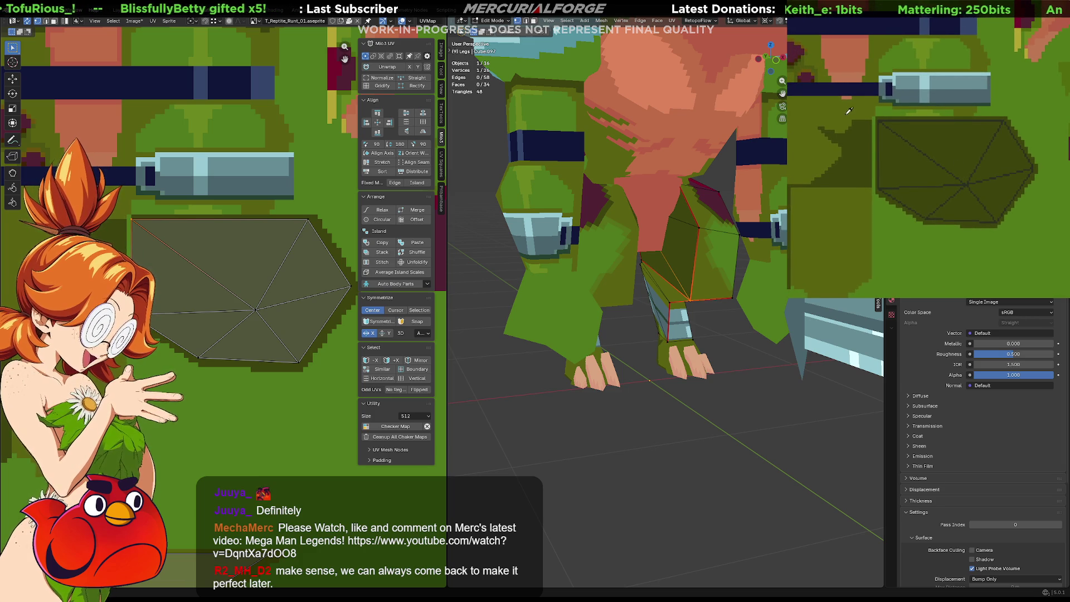
pyautogui.click(950, 164)
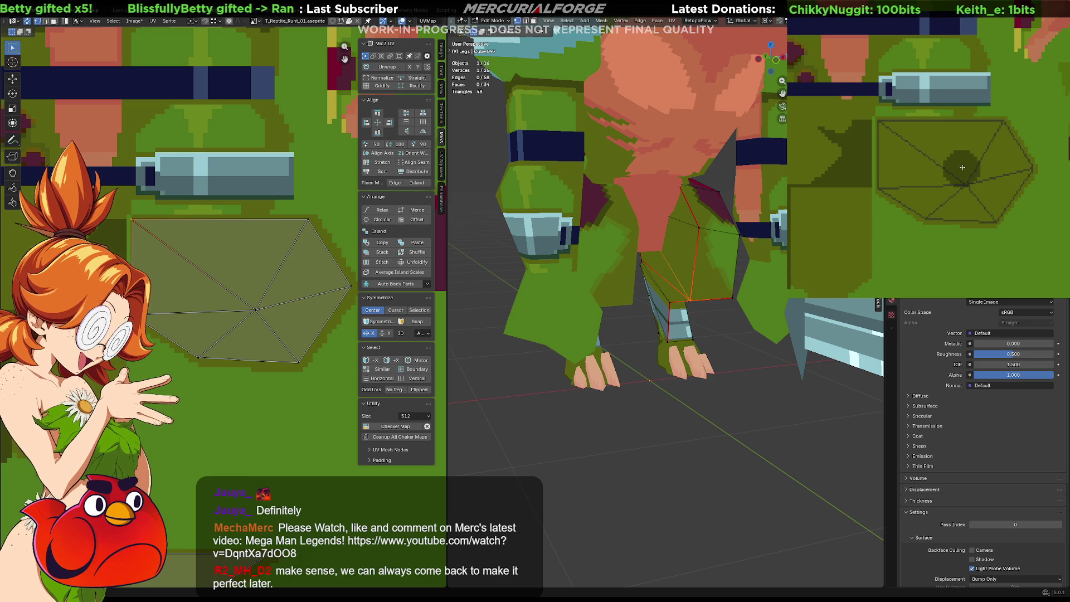
pyautogui.moveTo(948, 163); pyautogui.dragTo(942, 152)
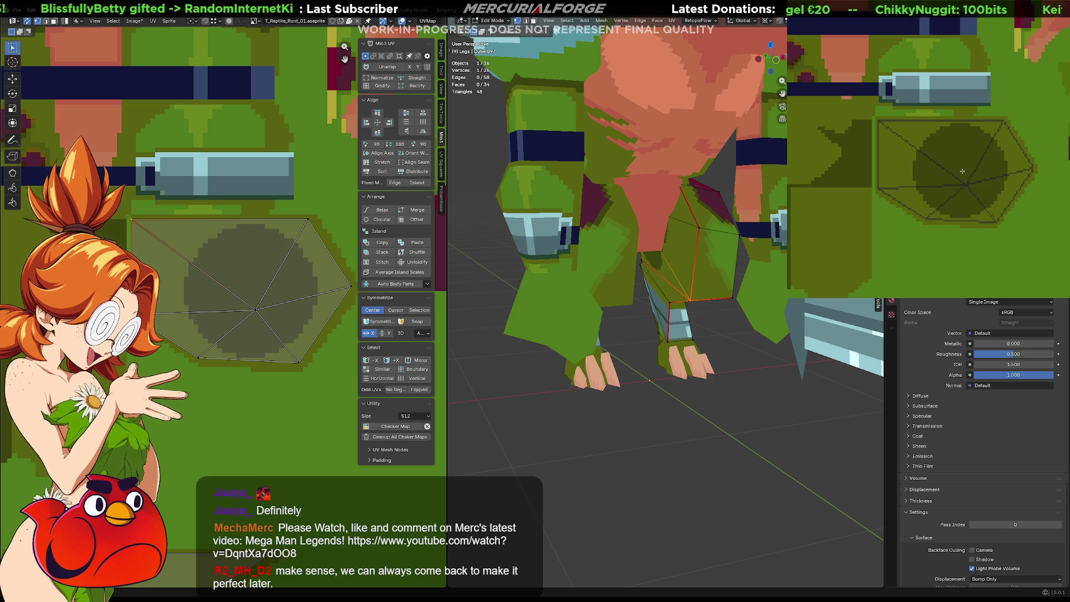
pyautogui.moveTo(960, 170); pyautogui.dragTo(944, 169)
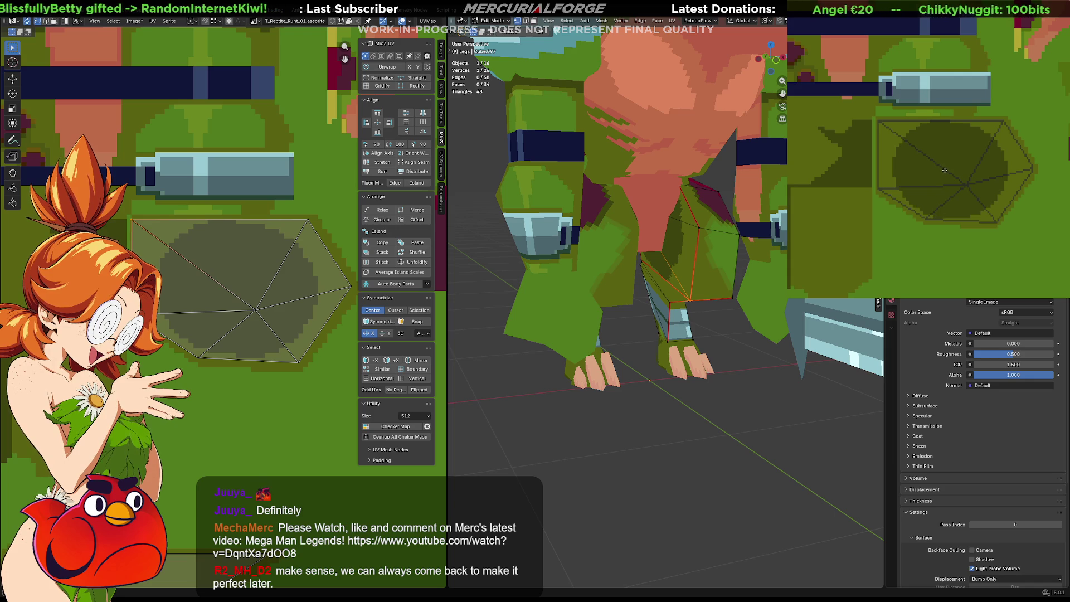
pyautogui.hotkey('ctrl', 'z')
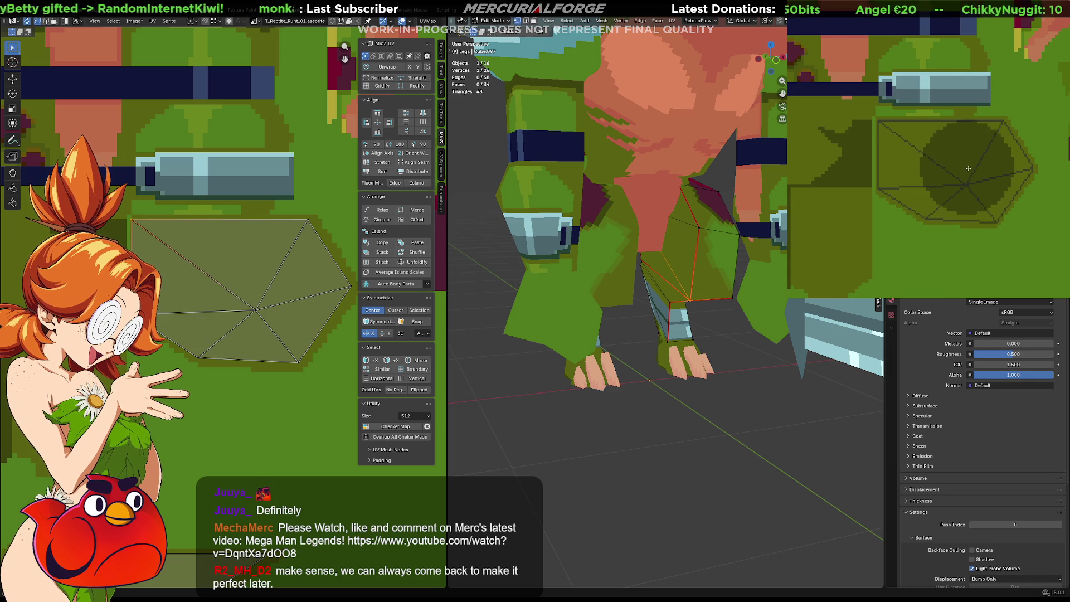
# Try curved outlines, fills and smaller dark blobs inside the hexagon, undoing each one
pyautogui.moveTo(966, 174)
pyautogui.mouseDown()
pyautogui.moveTo(1007, 181)
pyautogui.moveTo(899, 140)
pyautogui.mouseUp()
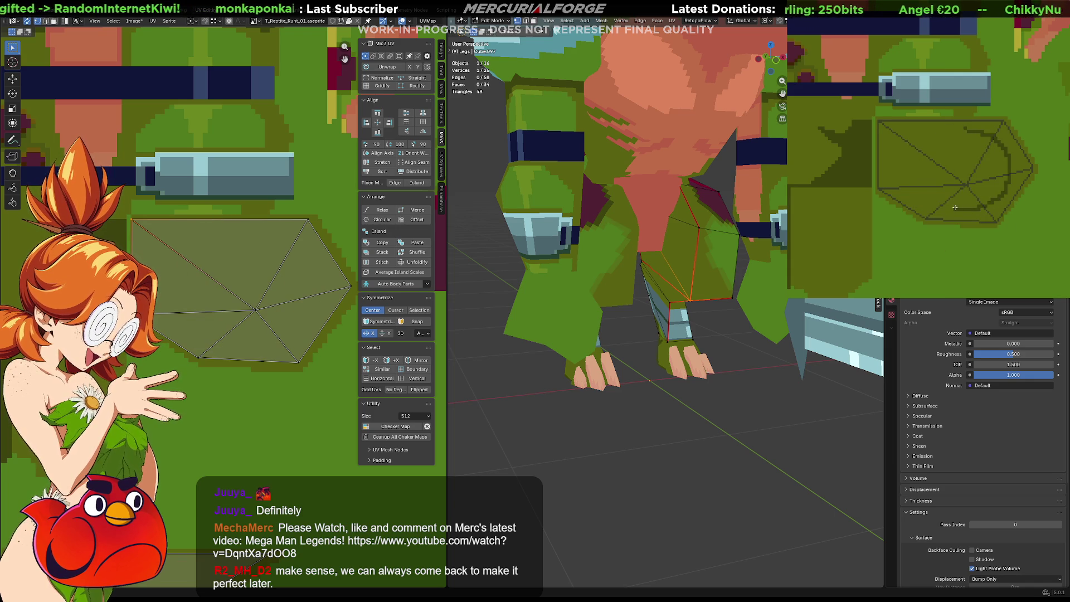
pyautogui.click(942, 131)
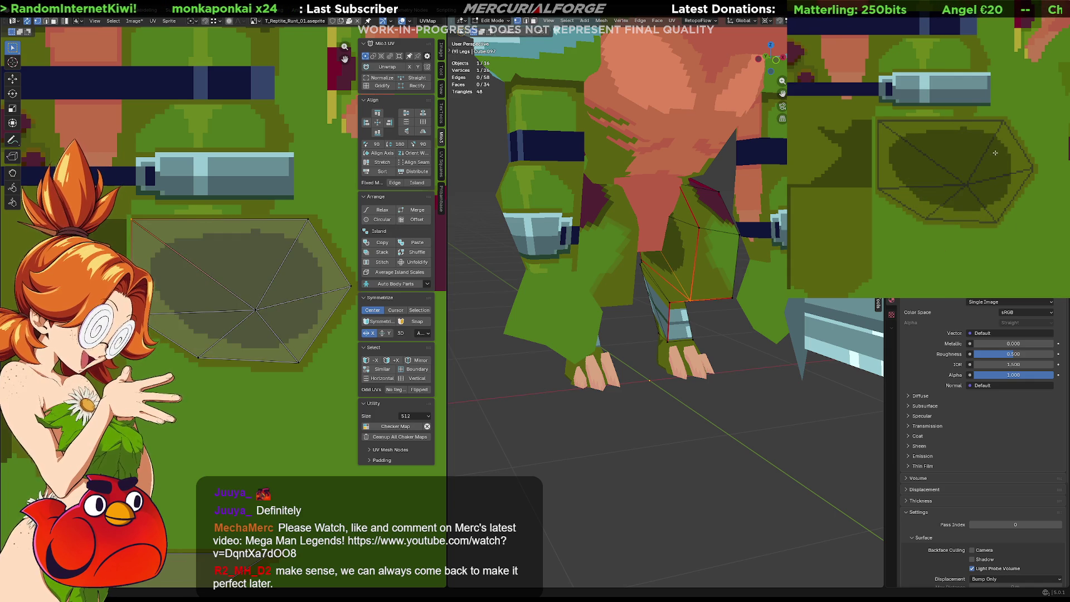
pyautogui.hotkey('ctrl', 'z')
pyautogui.moveTo(977, 126); pyautogui.dragTo(893, 139)
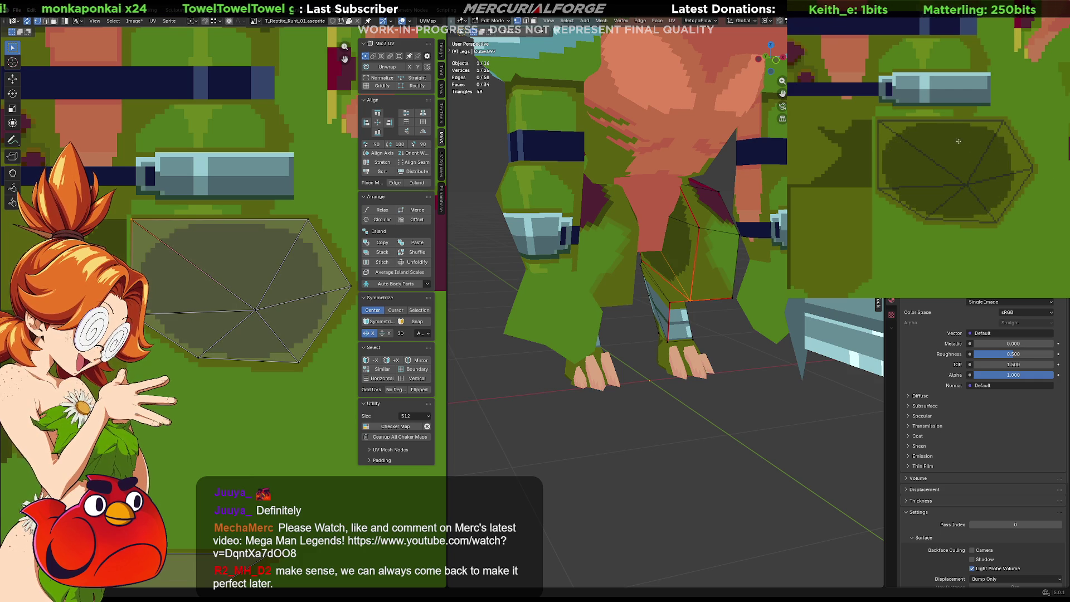
pyautogui.hotkey('ctrl', 'z')
pyautogui.moveTo(982, 131); pyautogui.dragTo(929, 138)
pyautogui.hotkey('ctrl', 'z')
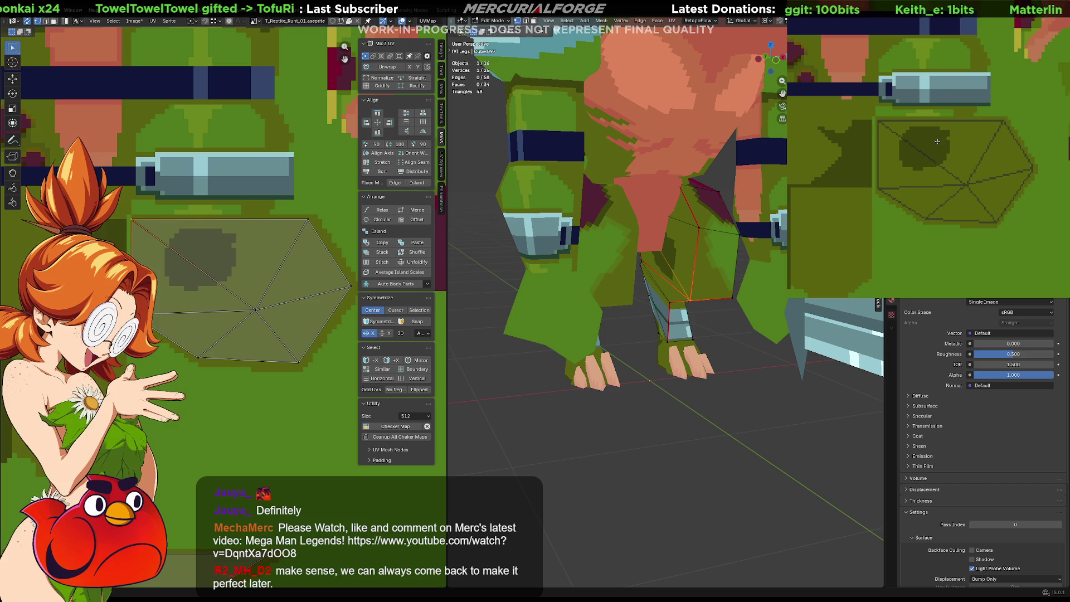
pyautogui.hotkey('ctrl', 'z')
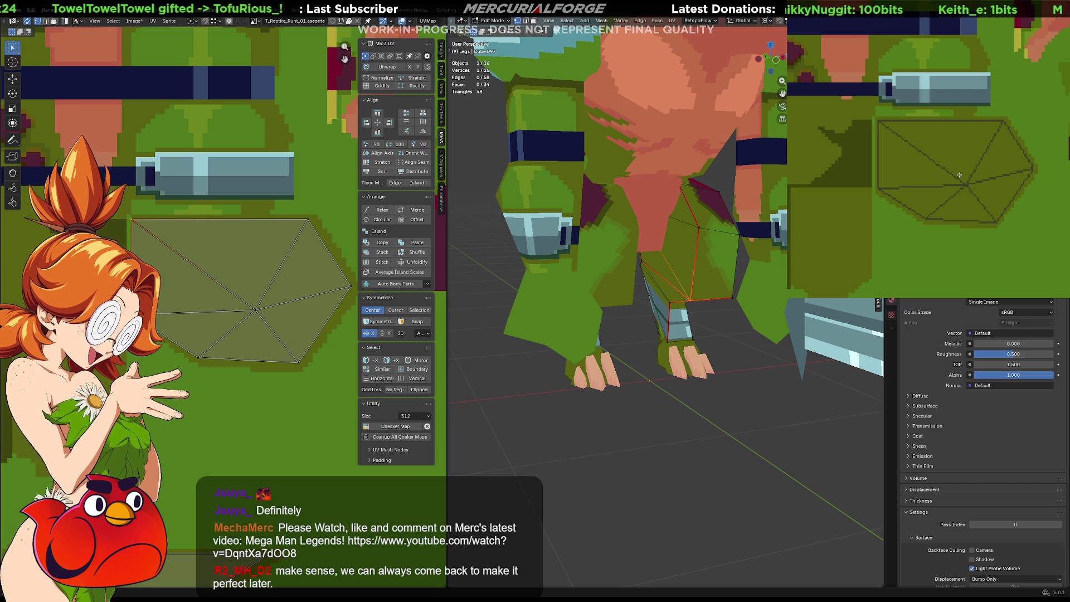
# Paint the final dark shading blob across the hexagon's upper part and check it on the legs
pyautogui.moveTo(937, 133); pyautogui.dragTo(971, 169)
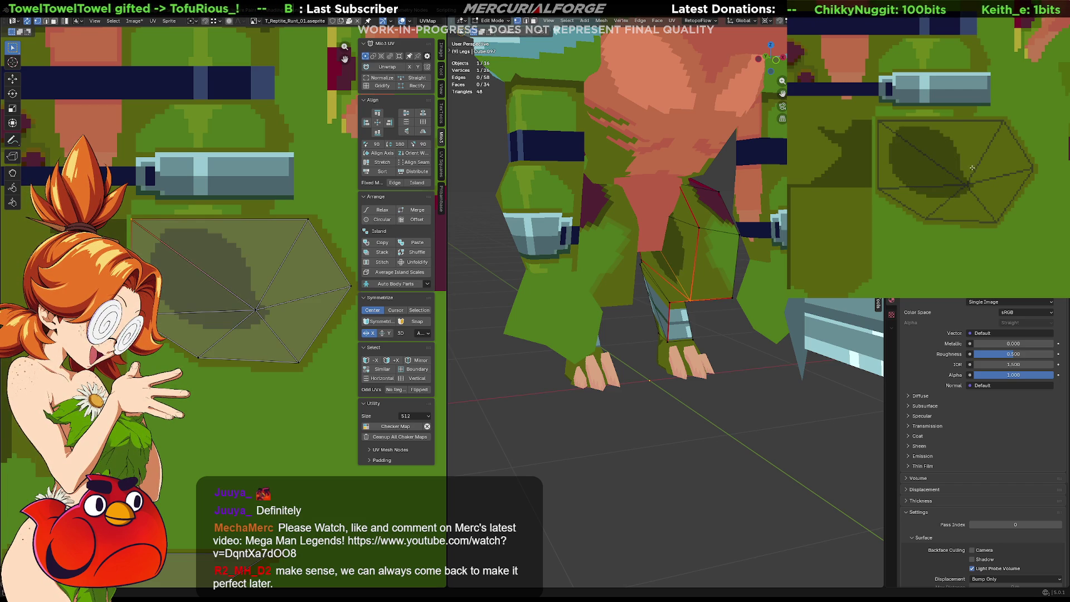
pyautogui.moveTo(943, 132); pyautogui.dragTo(953, 188)
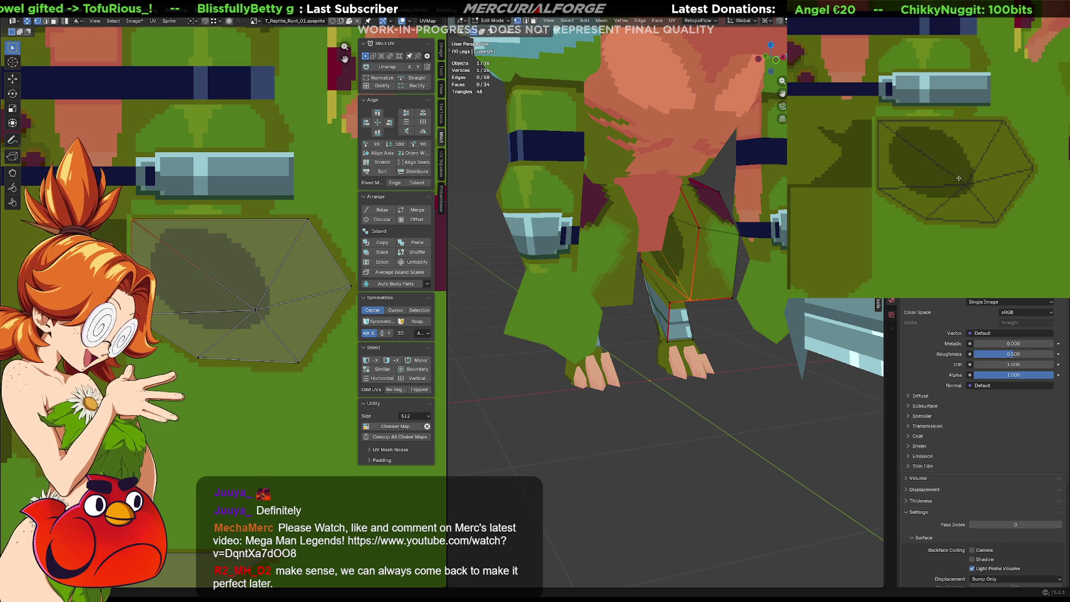
pyautogui.moveTo(941, 136); pyautogui.dragTo(956, 176)
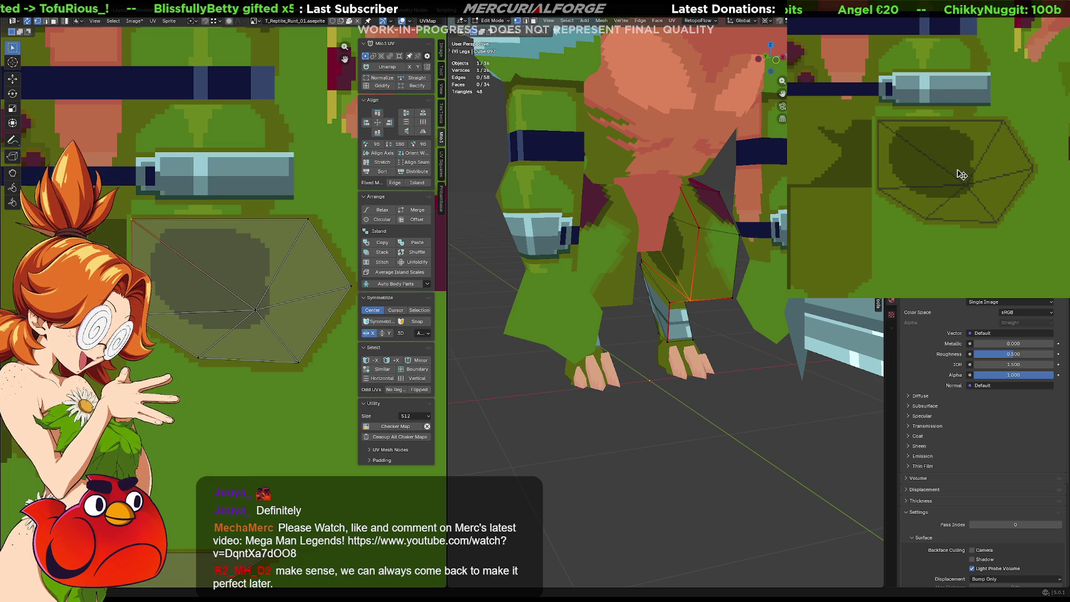
pyautogui.hotkey('ctrl', 'z')
pyautogui.moveTo(953, 135)
pyautogui.mouseDown()
pyautogui.moveTo(966, 157)
pyautogui.moveTo(949, 134)
pyautogui.moveTo(933, 165)
pyautogui.mouseUp()
pyautogui.hotkey('ctrl', 'z')
pyautogui.hotkey('ctrl', 'z')
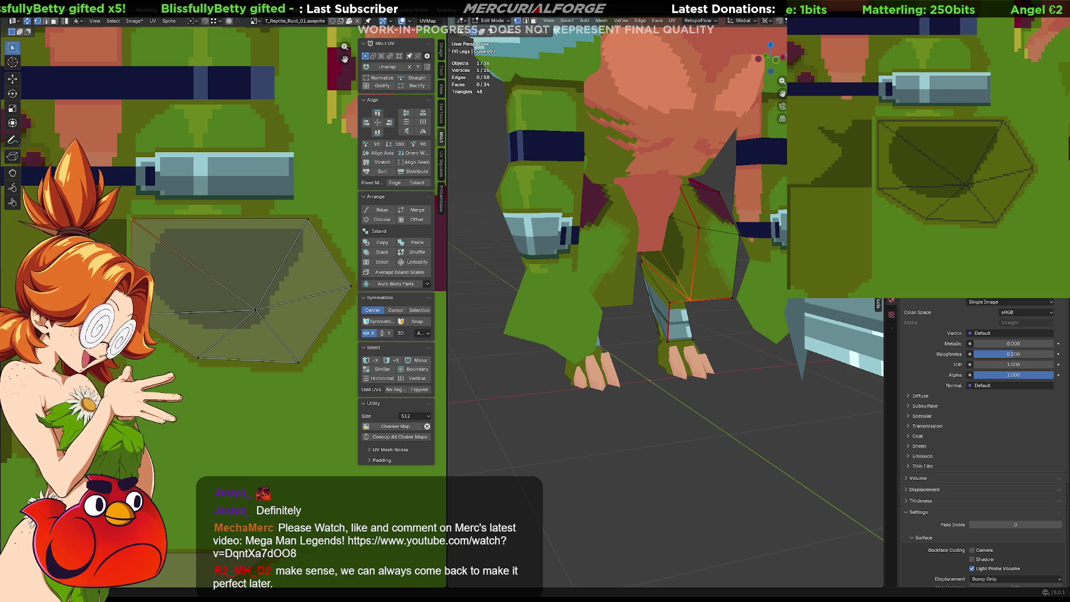
pyautogui.moveTo(736, 258)
pyautogui.mouseDown(button='middle')
pyautogui.moveTo(640, 253)
pyautogui.moveTo(658, 241)
pyautogui.mouseUp(button='middle')
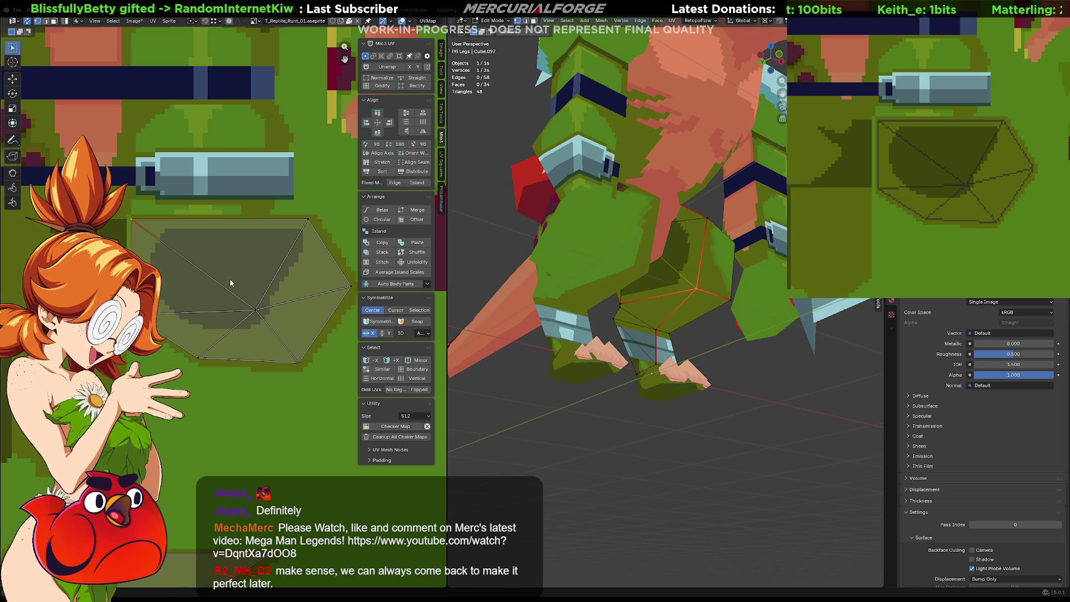
# On the boxy leg texture area, try a dark fill and a dark circle, undoing both
pyautogui.press('F3')
pyautogui.press('Escape')
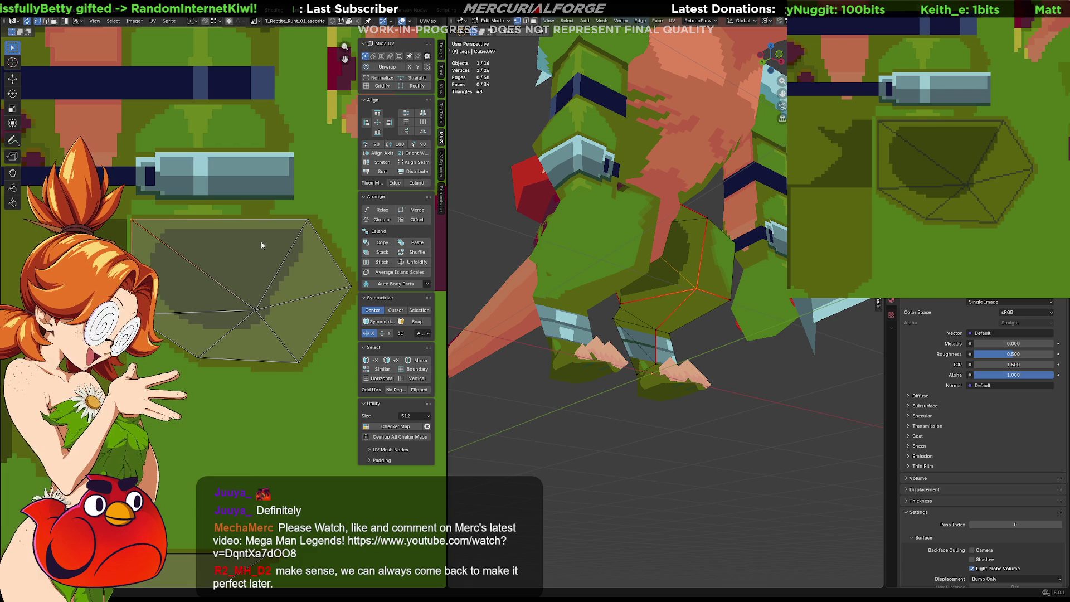
pyautogui.scroll(3, 951, 170)
pyautogui.moveTo(951, 170)
pyautogui.mouseDown(button='middle')
pyautogui.moveTo(1028, 91)
pyautogui.moveTo(993, 94)
pyautogui.moveTo(969, 119)
pyautogui.mouseUp(button='middle')
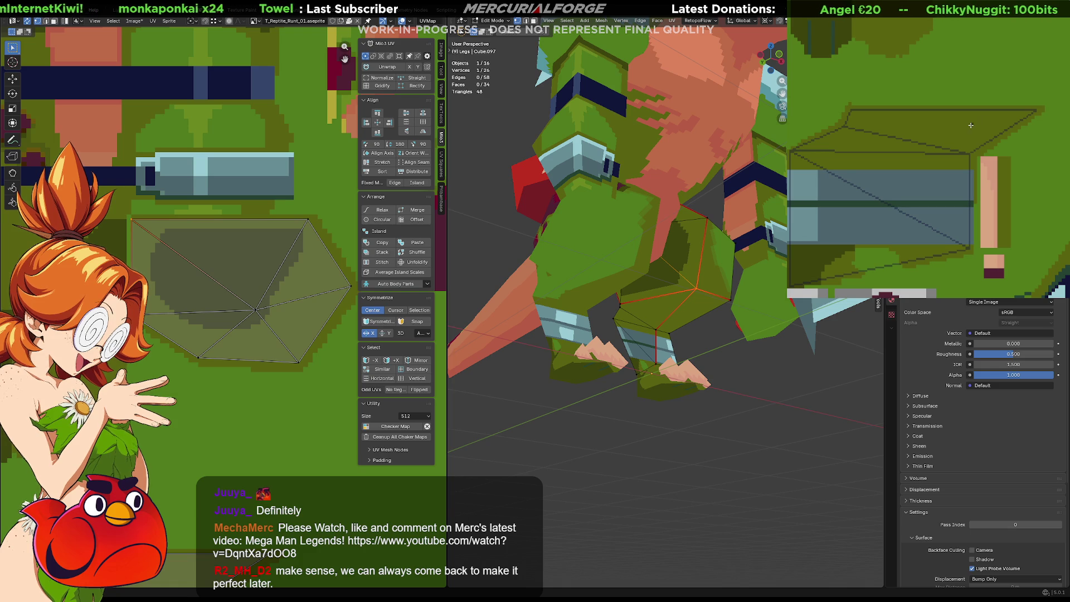
pyautogui.click(967, 128)
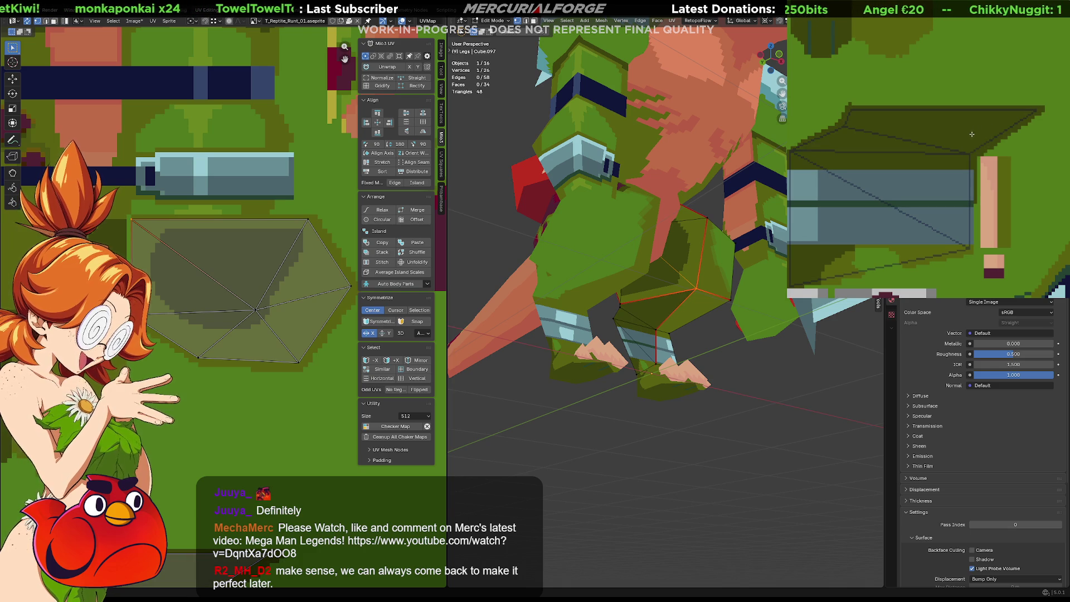
pyautogui.hotkey('ctrl', 'z')
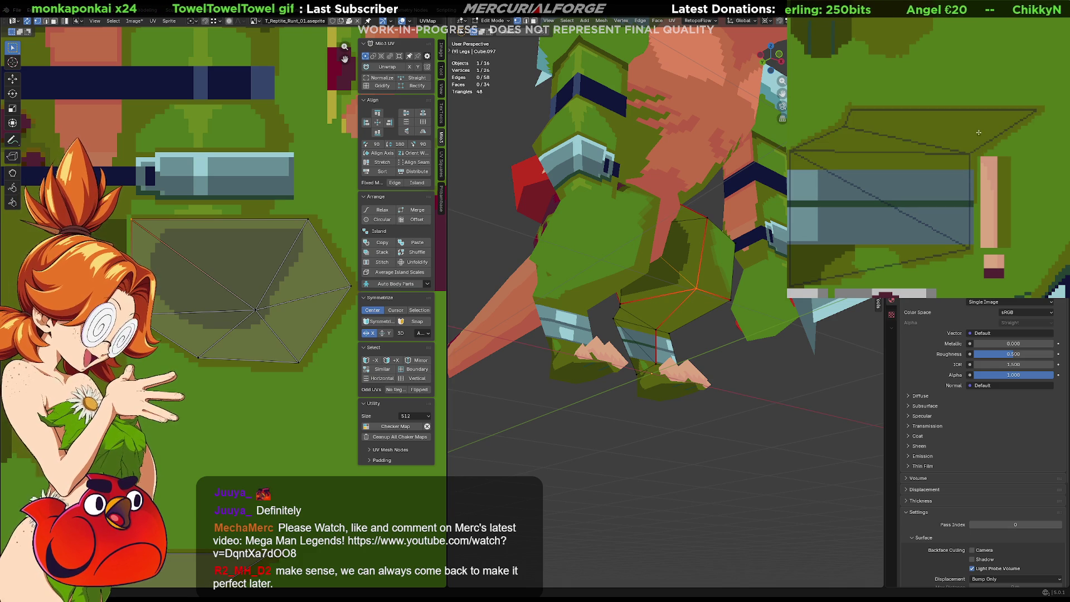
pyautogui.moveTo(989, 125); pyautogui.dragTo(989, 95)
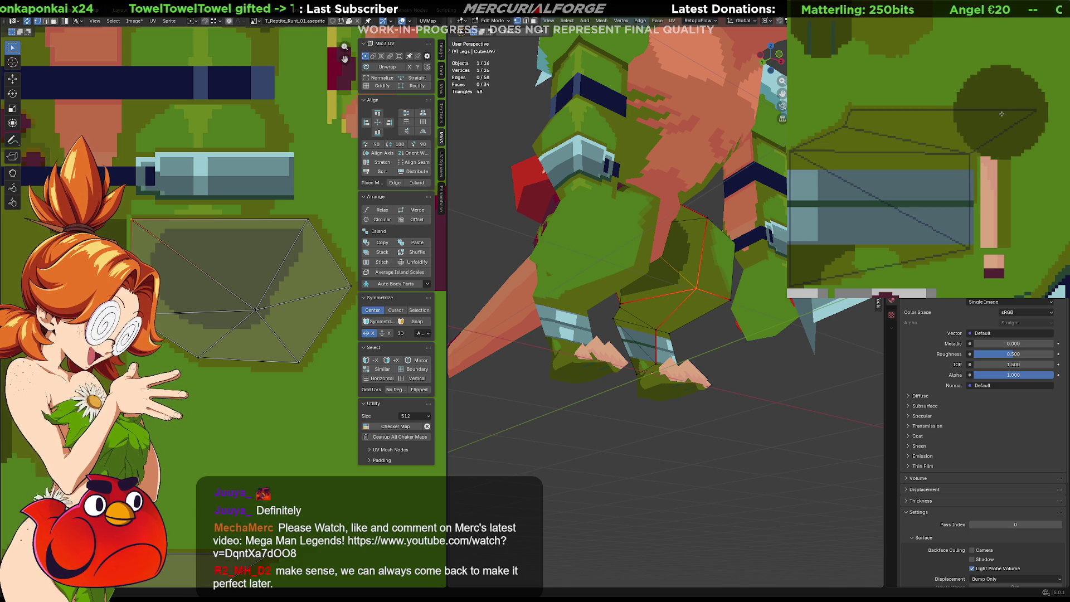
pyautogui.hotkey('ctrl', 'z')
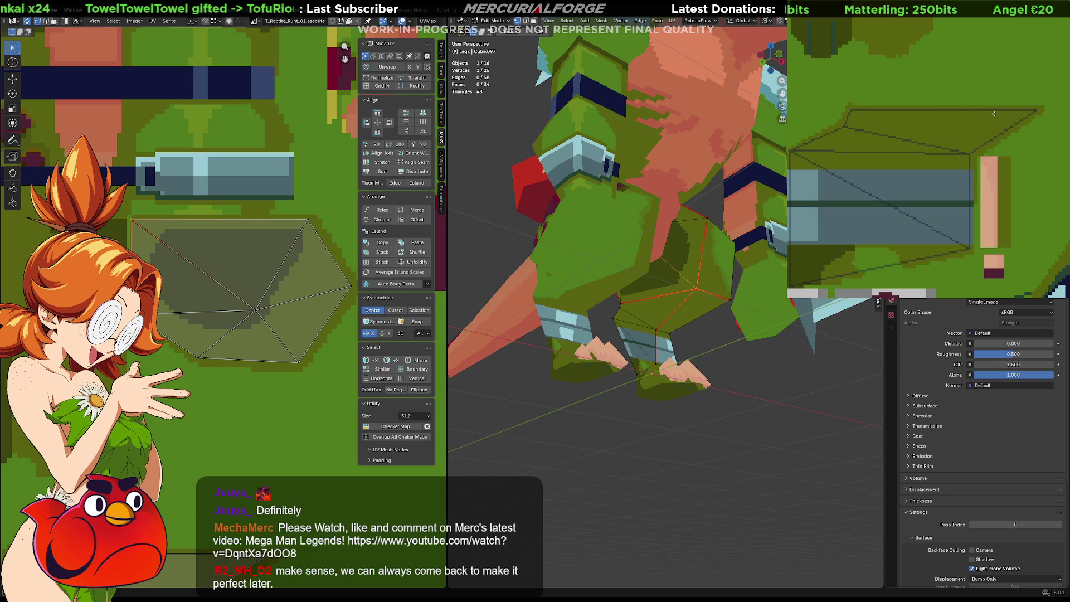
# Brush dark shading across and down the box's top face and view it on the model
pyautogui.moveTo(1007, 107)
pyautogui.mouseDown()
pyautogui.moveTo(874, 168)
pyautogui.moveTo(912, 122)
pyautogui.mouseUp()
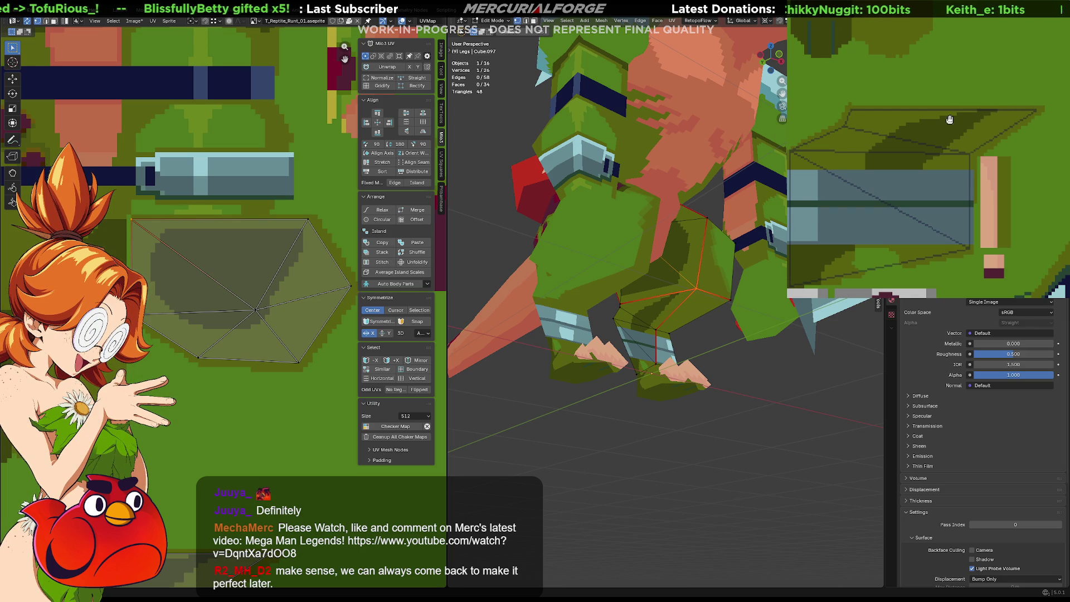
pyautogui.moveTo(958, 118); pyautogui.dragTo(1013, 110, button='middle')
pyautogui.moveTo(922, 109)
pyautogui.mouseDown()
pyautogui.moveTo(907, 158)
pyautogui.moveTo(919, 160)
pyautogui.mouseUp()
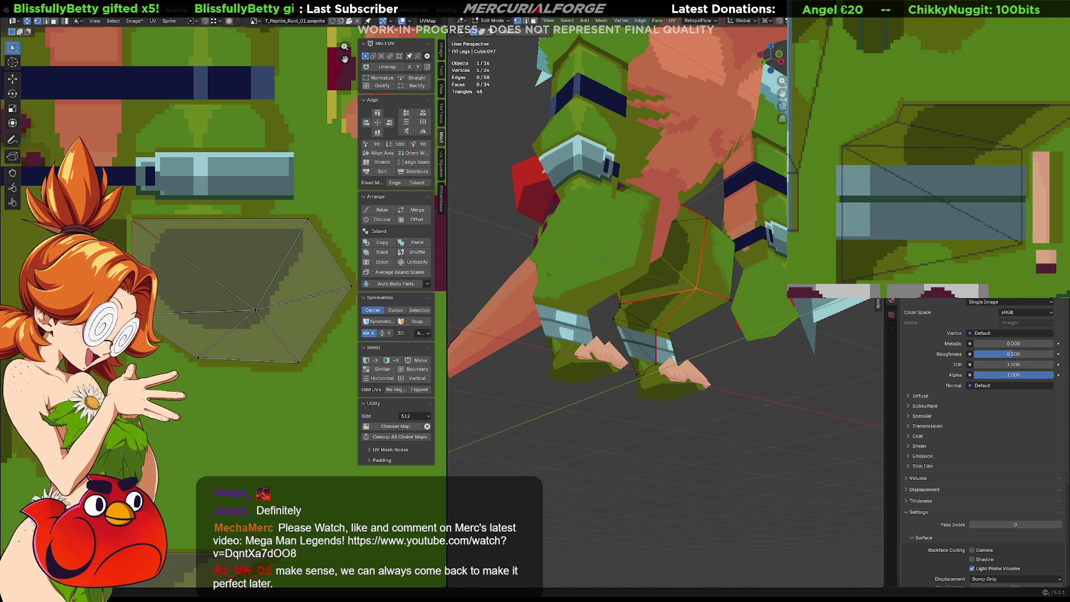
pyautogui.moveTo(684, 422); pyautogui.dragTo(716, 408, button='middle')
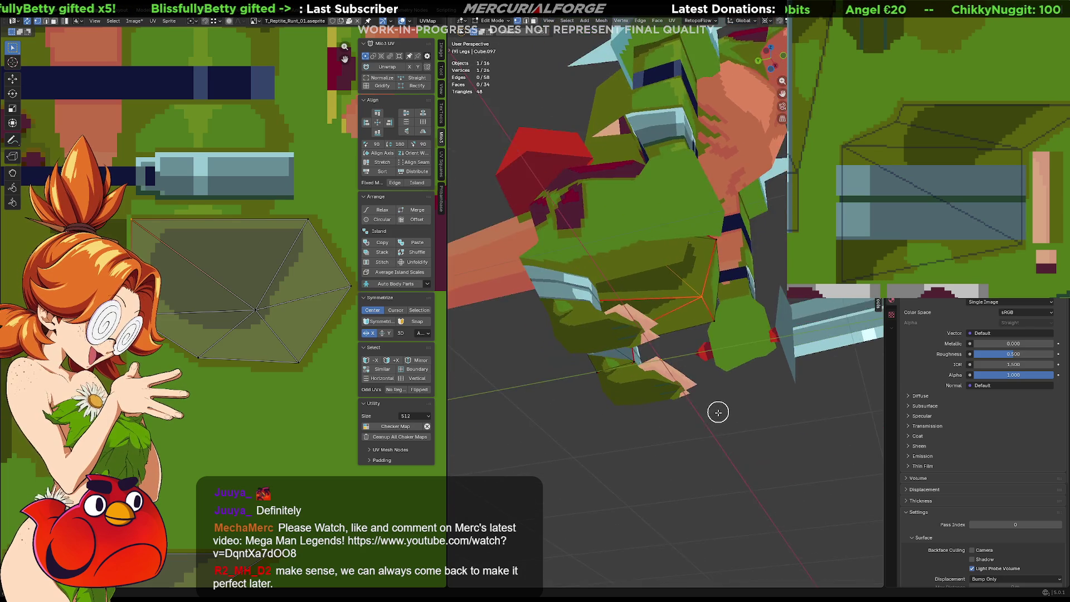
pyautogui.scroll(2, 681, 438)
# Leave Edit Mode, check the leg shading, and frame the leg islands in the texture view
pyautogui.press('Tab')
pyautogui.moveTo(666, 440)
pyautogui.mouseDown(button='middle')
pyautogui.moveTo(712, 406)
pyautogui.moveTo(717, 427)
pyautogui.moveTo(789, 439)
pyautogui.mouseUp(button='middle')
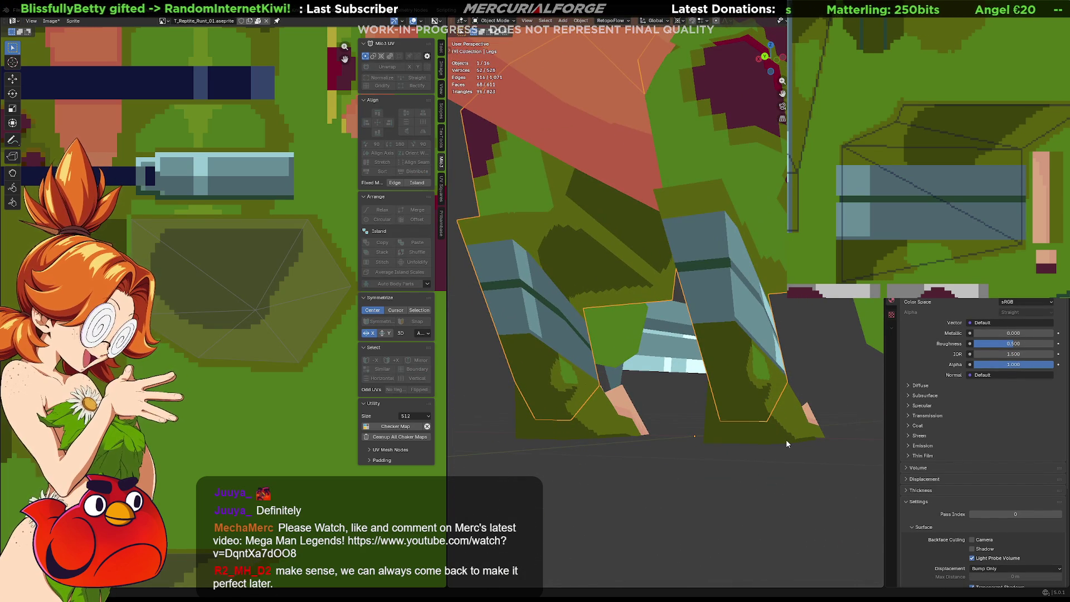
pyautogui.moveTo(941, 80)
pyautogui.mouseDown(button='middle')
pyautogui.moveTo(966, 146)
pyautogui.moveTo(932, 128)
pyautogui.moveTo(929, 169)
pyautogui.mouseUp(button='middle')
pyautogui.scroll(-2, 964, 172)
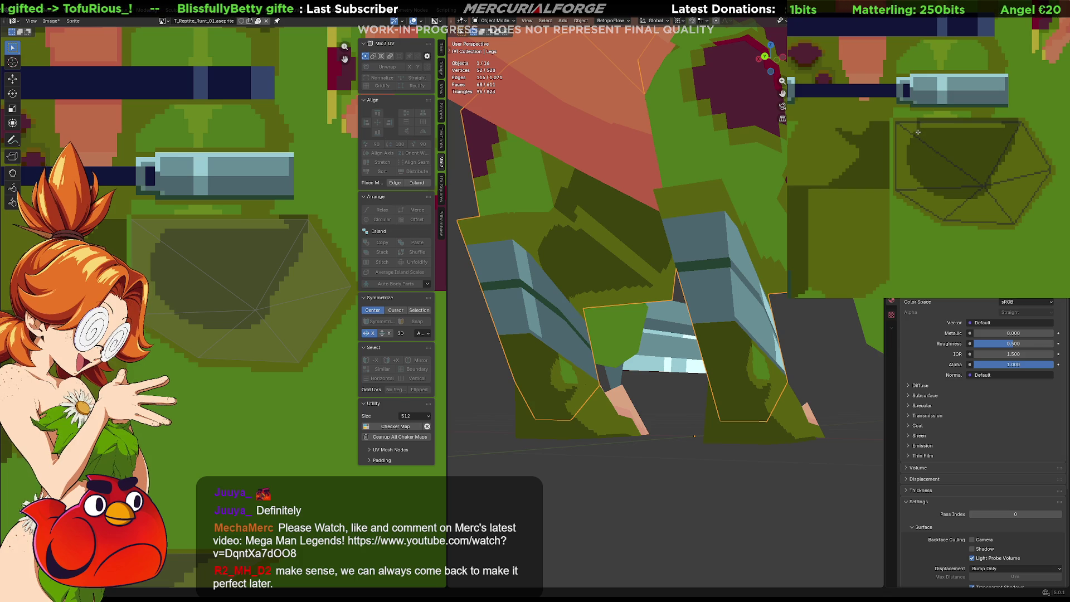
# Paint the hexagon patch's top row darker green and inspect the legs from several sides
pyautogui.click(939, 121)
pyautogui.moveTo(585, 209); pyautogui.dragTo(493, 199, button='middle')
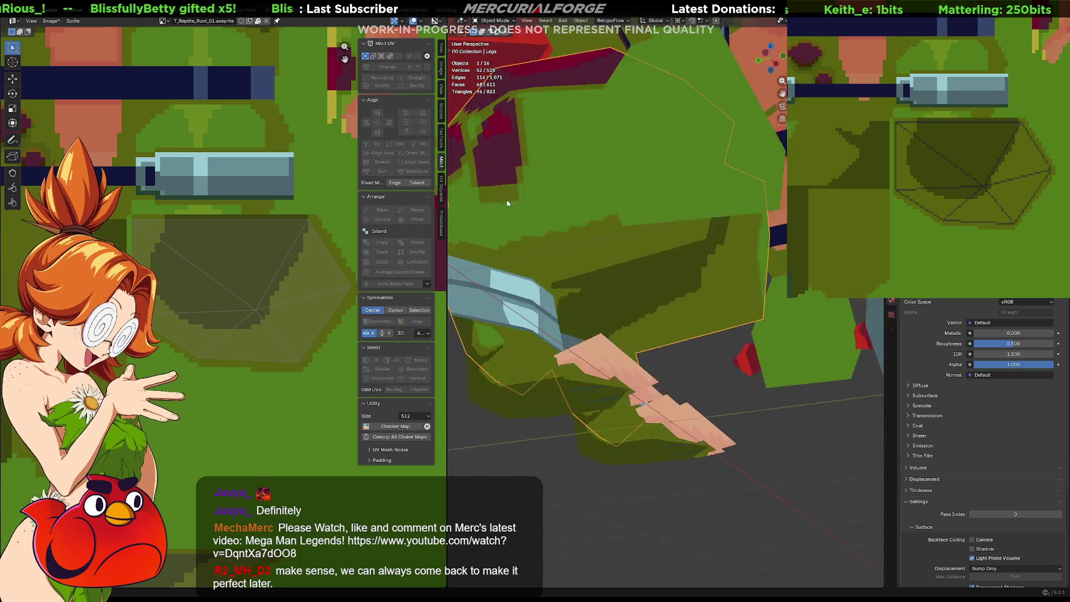
pyautogui.moveTo(493, 199); pyautogui.dragTo(485, 199, button='middle')
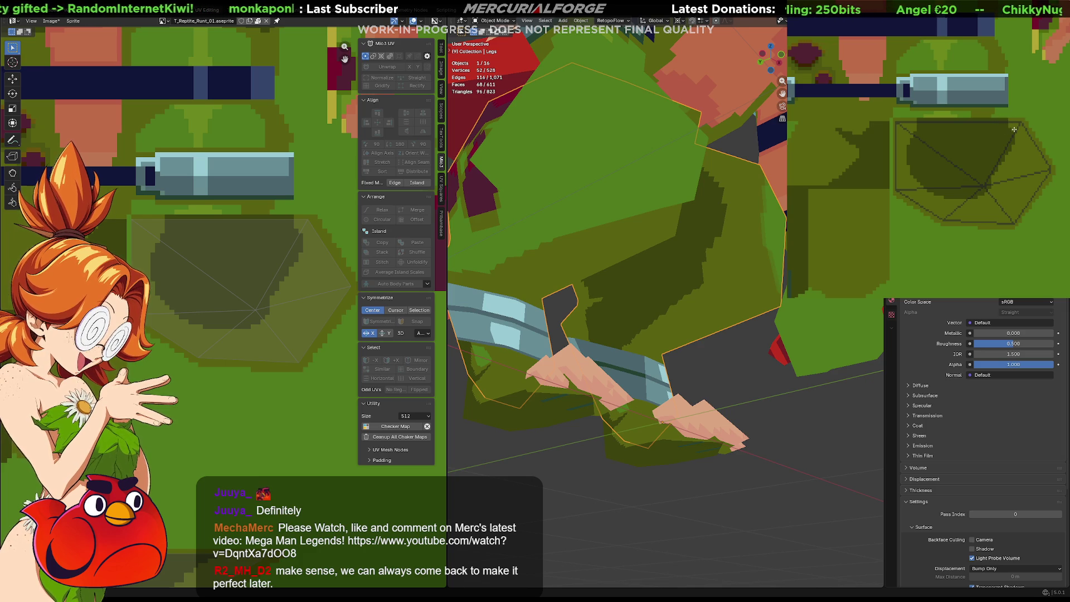
pyautogui.moveTo(1007, 178)
pyautogui.mouseDown(button='middle')
pyautogui.moveTo(959, 108)
pyautogui.moveTo(1026, 136)
pyautogui.mouseUp(button='middle')
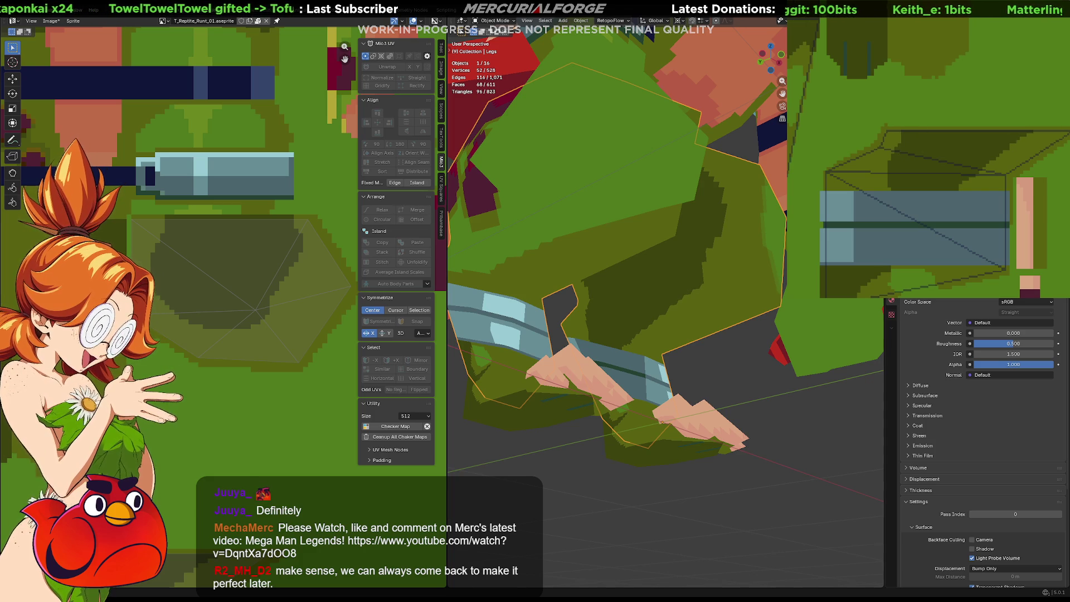
pyautogui.moveTo(662, 312)
pyautogui.mouseDown(button='middle')
pyautogui.moveTo(607, 309)
pyautogui.moveTo(591, 346)
pyautogui.moveTo(580, 340)
pyautogui.moveTo(588, 320)
pyautogui.moveTo(646, 299)
pyautogui.moveTo(751, 296)
pyautogui.moveTo(620, 314)
pyautogui.moveTo(554, 309)
pyautogui.moveTo(680, 295)
pyautogui.moveTo(702, 319)
pyautogui.moveTo(679, 302)
pyautogui.mouseUp(button='middle')
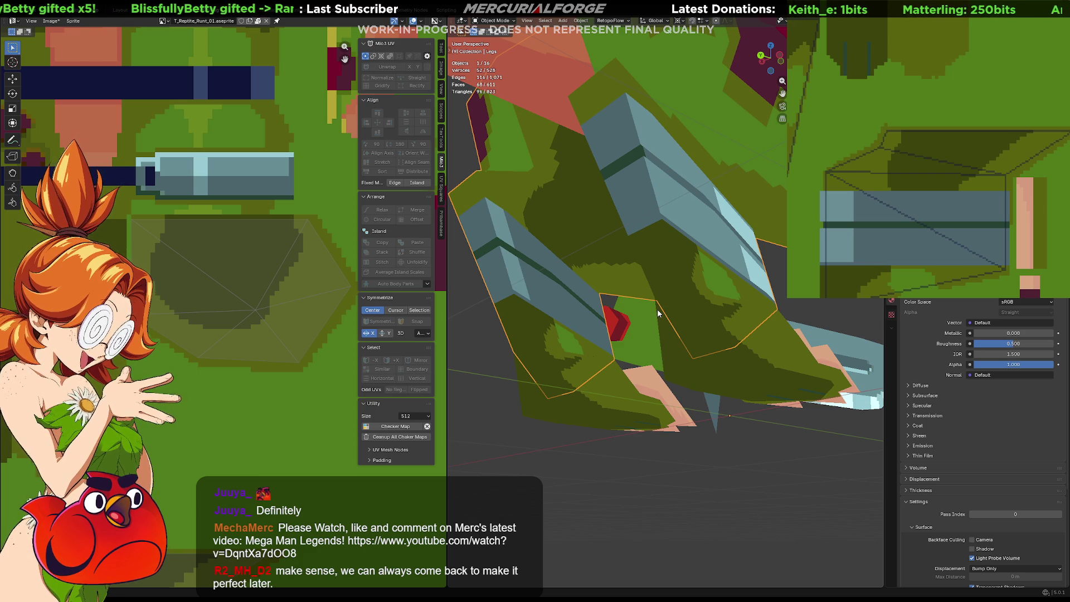
pyautogui.moveTo(1012, 163); pyautogui.dragTo(1000, 168, button='middle')
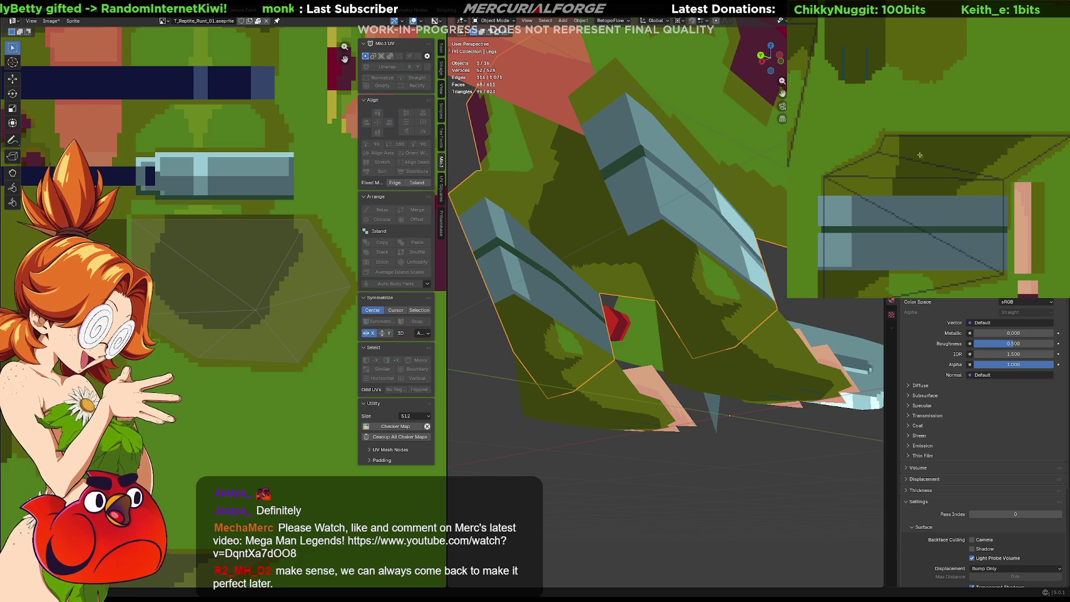
pyautogui.moveTo(911, 152); pyautogui.dragTo(873, 147, button='middle')
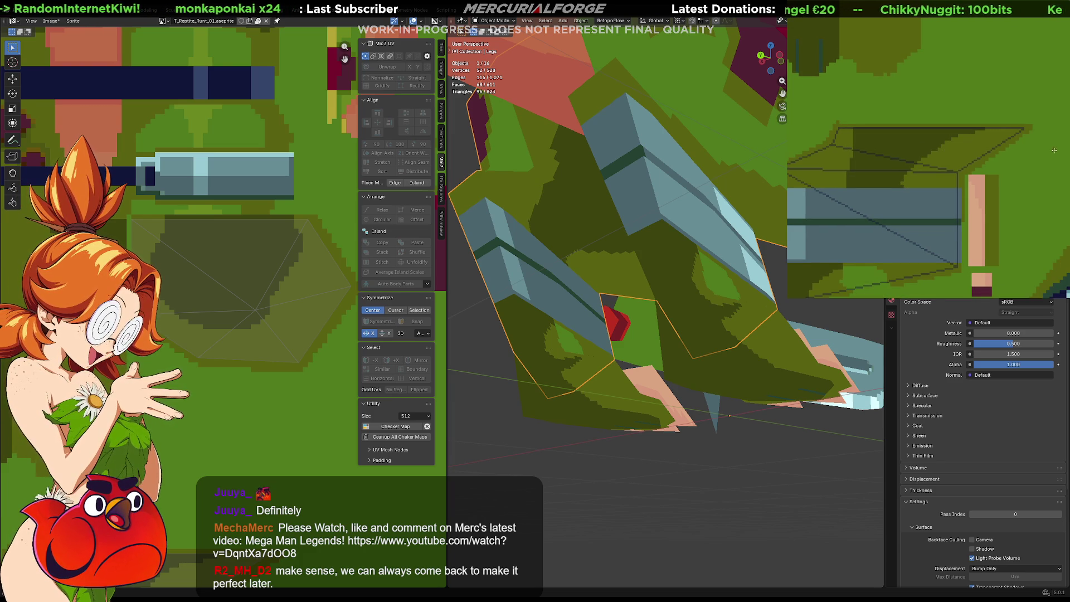
pyautogui.moveTo(636, 251); pyautogui.dragTo(585, 293, button='middle')
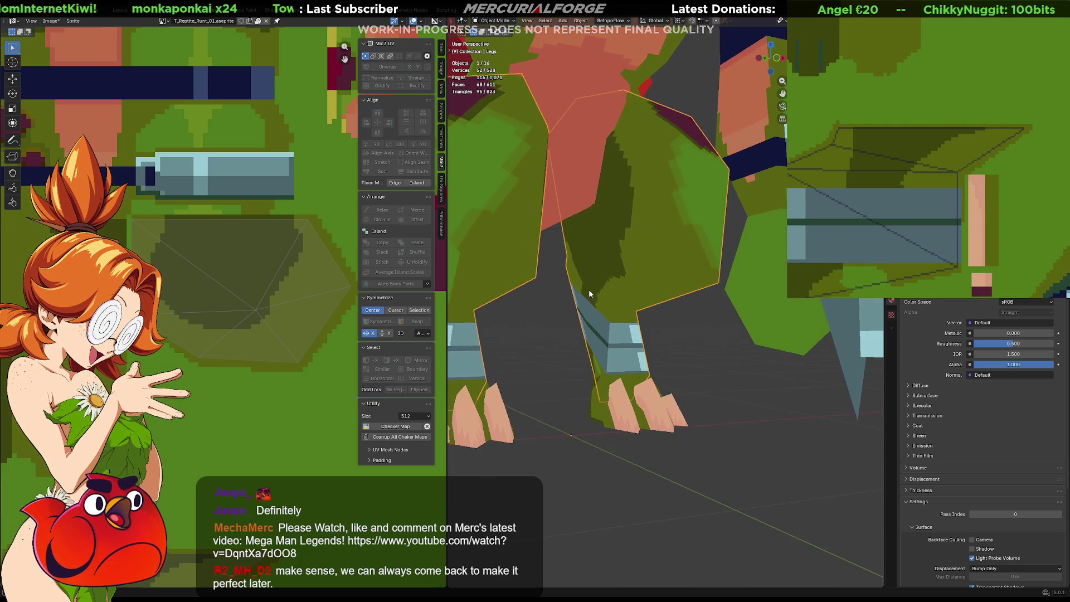
# Fill the dark-green area inside the hexagon with pink and start repainting one edge pixel green
pyautogui.press('ctrl+KP_7')
pyautogui.moveTo(650, 259)
pyautogui.mouseDown(button='middle')
pyautogui.moveTo(647, 289)
pyautogui.moveTo(618, 294)
pyautogui.mouseUp(button='middle')
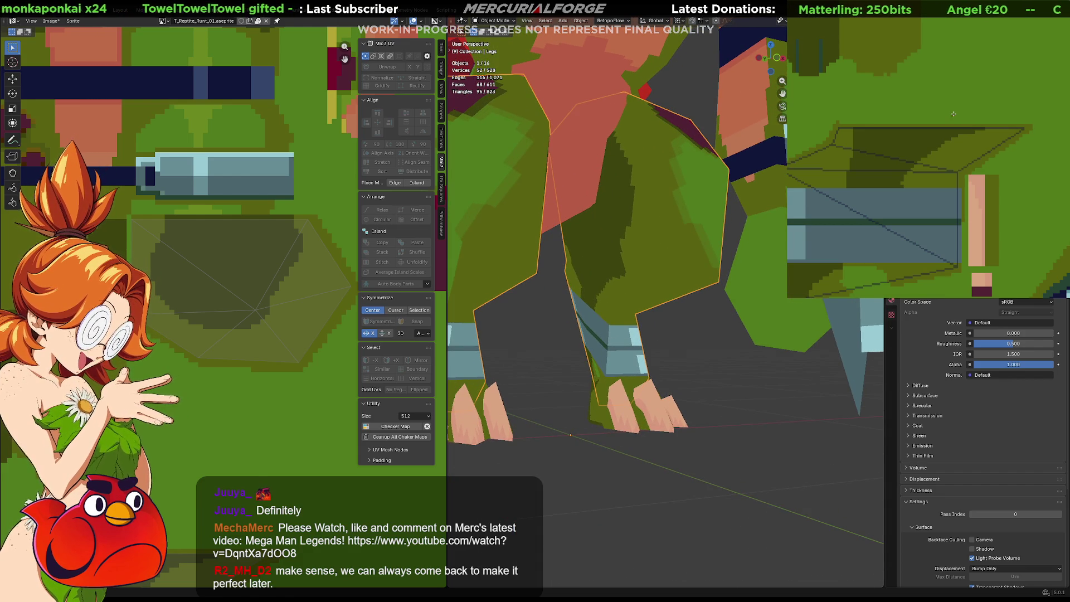
pyautogui.scroll(-8, 913, 117)
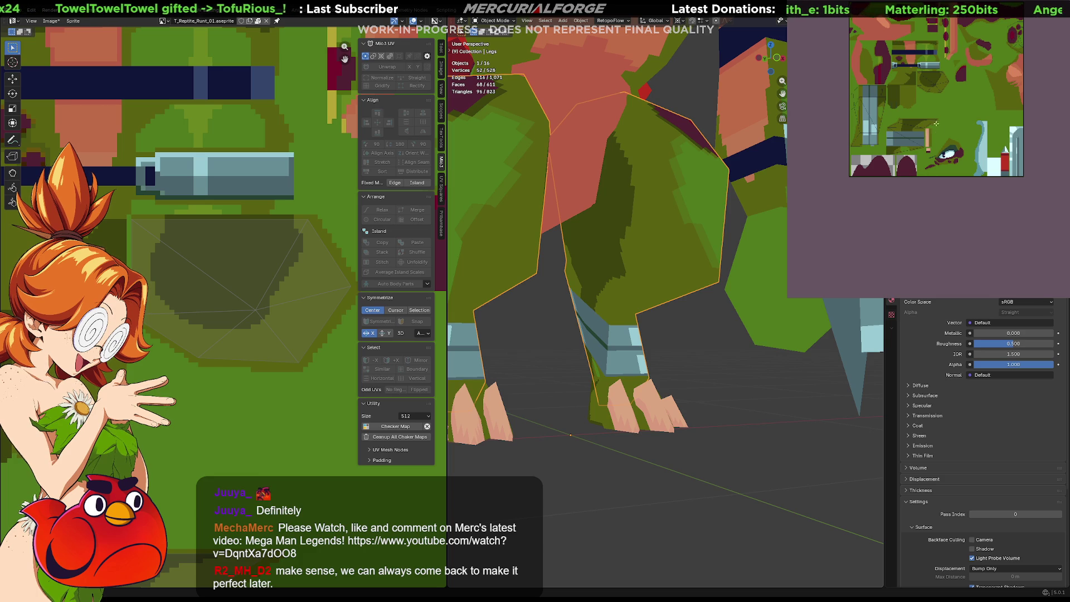
pyautogui.click(934, 77)
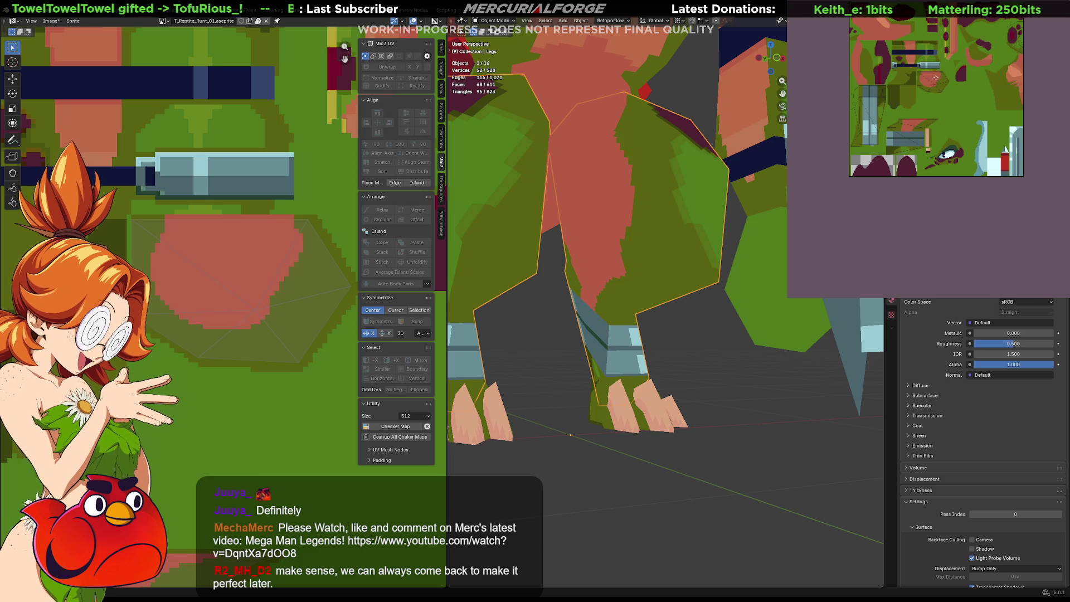
pyautogui.scroll(-4, 669, 268)
pyautogui.scroll(-3, 677, 261)
pyautogui.moveTo(653, 268)
pyautogui.mouseDown(button='middle')
pyautogui.moveTo(680, 261)
pyautogui.moveTo(670, 288)
pyautogui.mouseUp(button='middle')
pyautogui.scroll(3, 680, 262)
pyautogui.scroll(2, 681, 259)
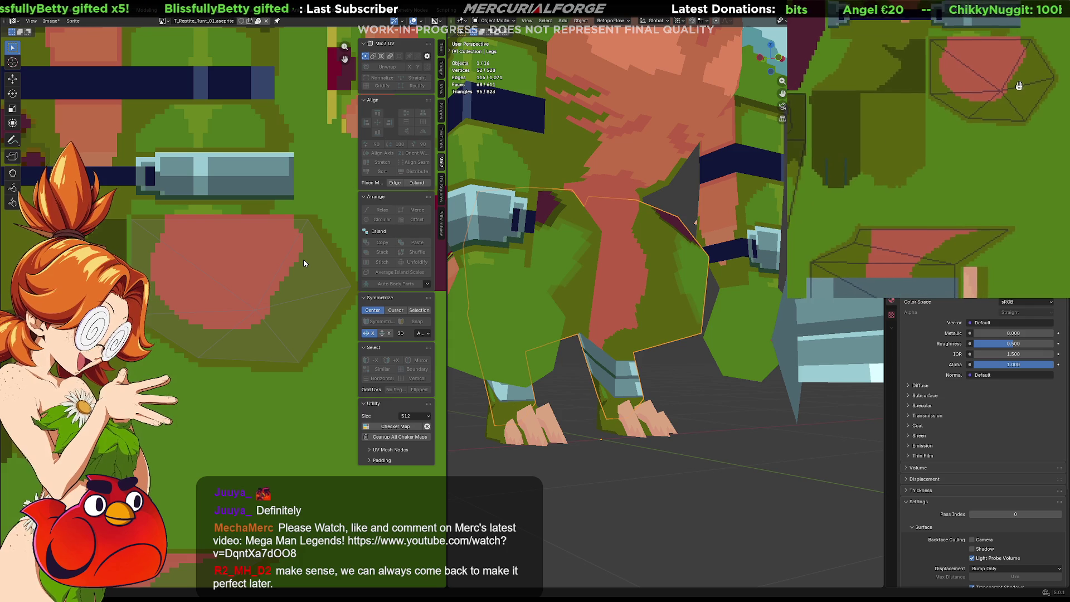
pyautogui.click(992, 183)
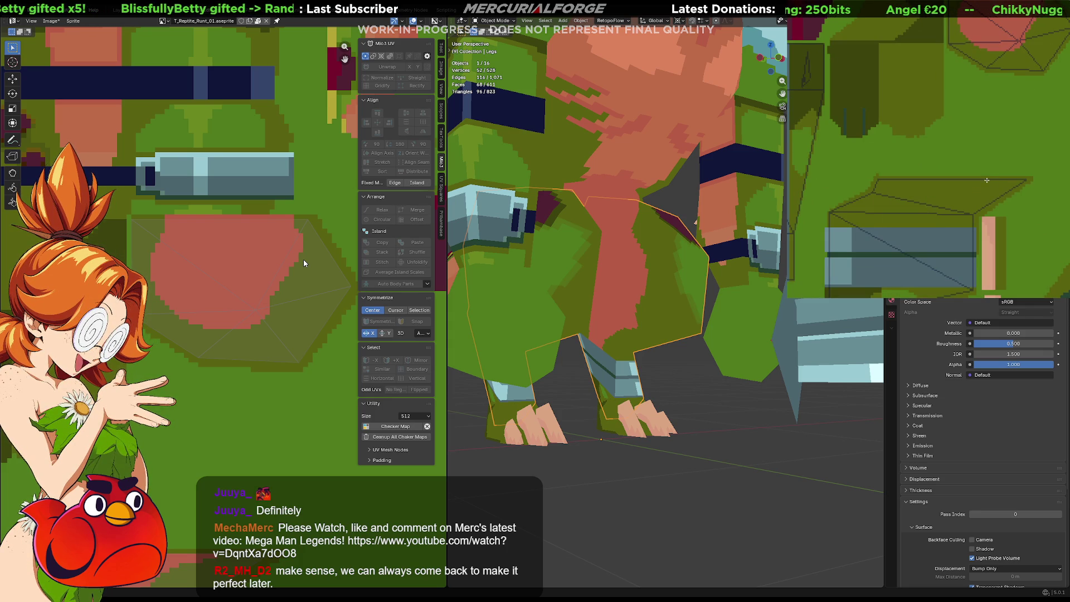
# Repaint more pixels along the pink patch edge green and view the character's front
pyautogui.click(992, 186)
pyautogui.click(997, 183)
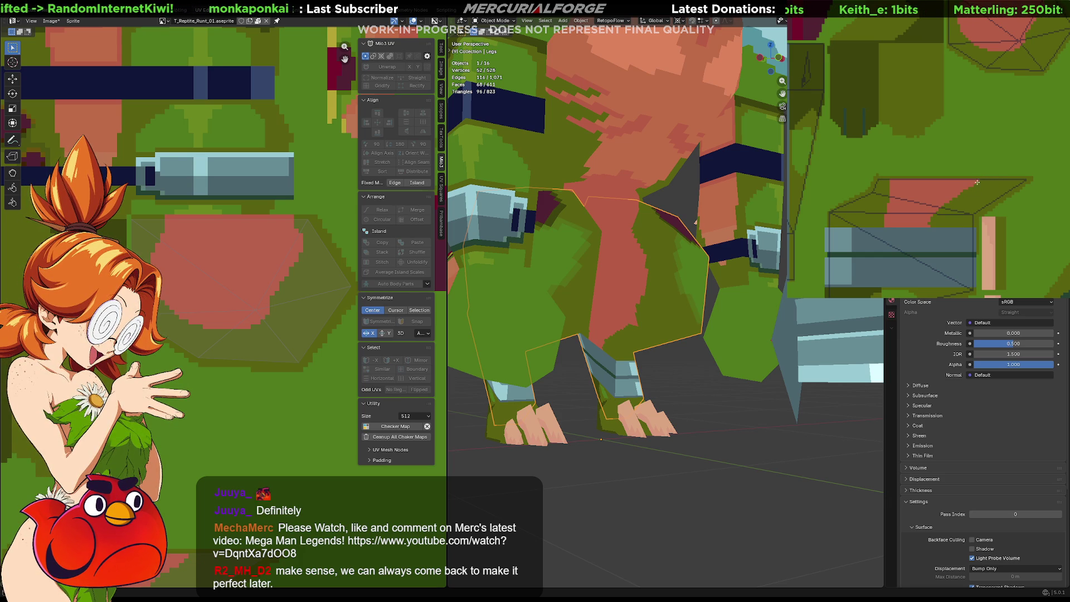
pyautogui.scroll(3, 1016, 77)
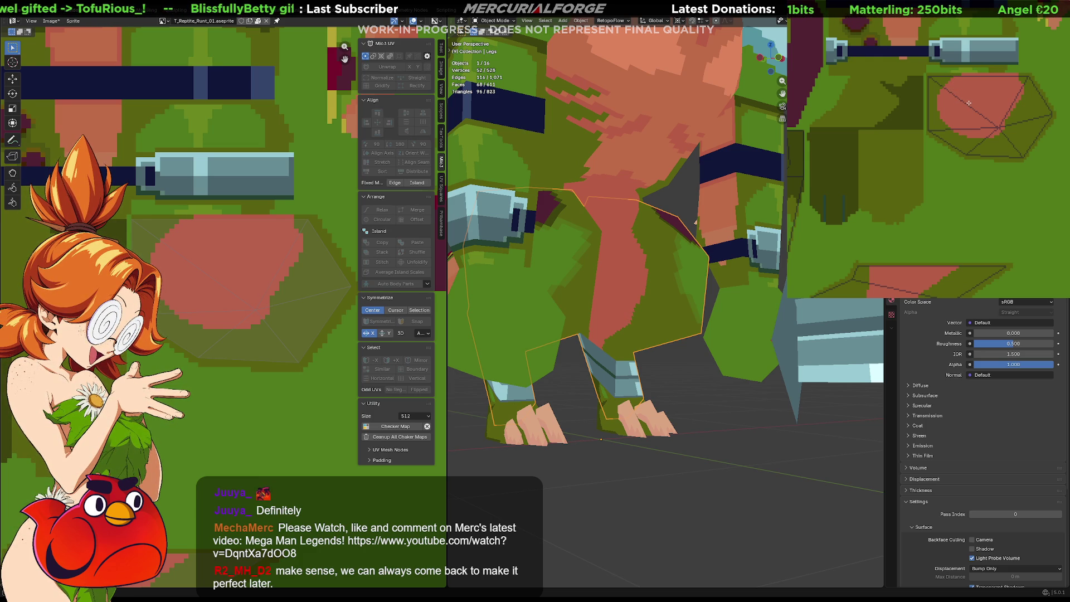
pyautogui.moveTo(636, 251)
pyautogui.mouseDown(button='middle')
pyautogui.moveTo(677, 198)
pyautogui.moveTo(626, 200)
pyautogui.moveTo(679, 270)
pyautogui.moveTo(700, 255)
pyautogui.moveTo(616, 258)
pyautogui.mouseUp(button='middle')
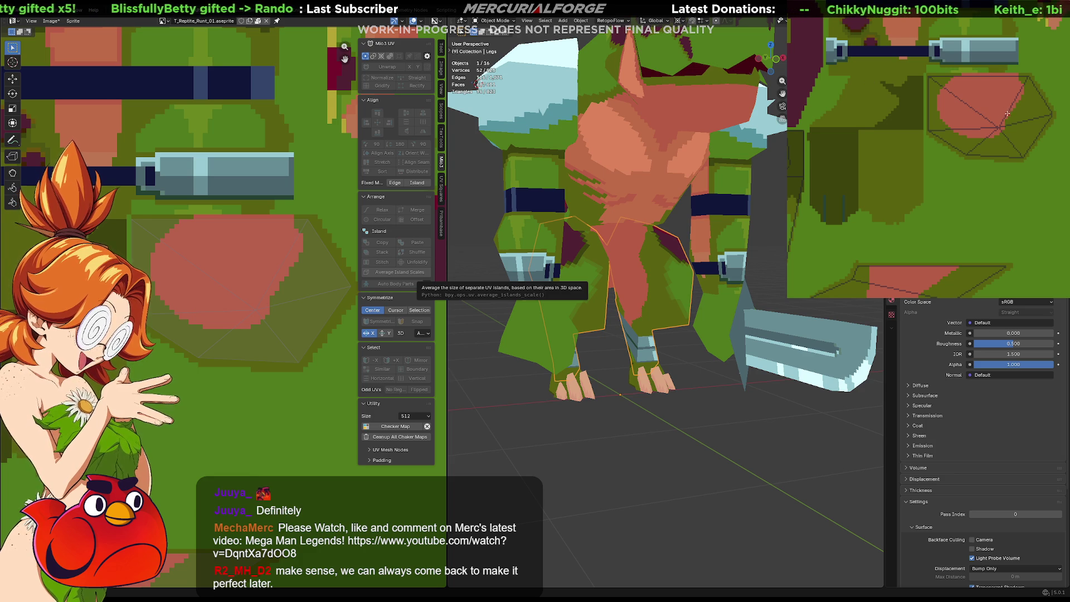
pyautogui.scroll(1, 1012, 118)
pyautogui.scroll(1, 1027, 111)
# Add a red pixel to the pink patch's edge in the texture
pyautogui.moveTo(1026, 111); pyautogui.dragTo(1026, 136, button='middle')
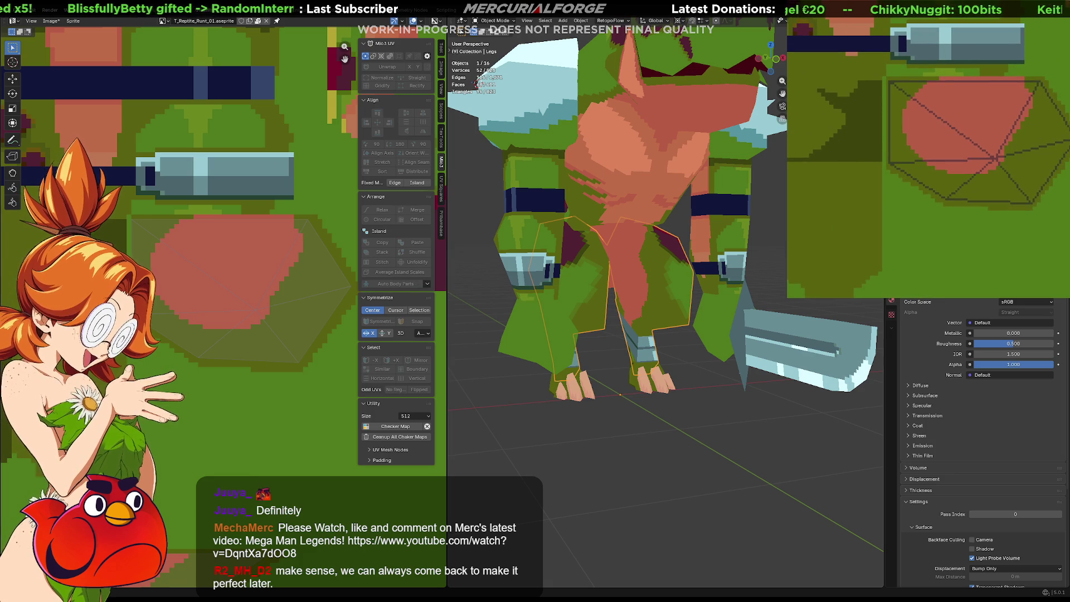
pyautogui.click(1030, 113)
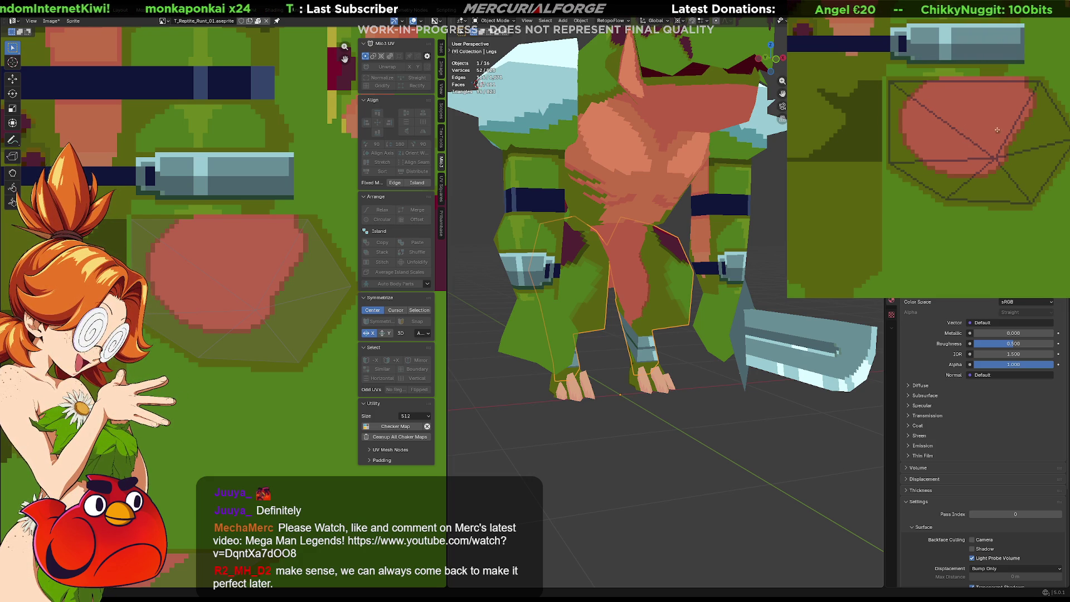
# Reload the redrawn pink oval on the leg texture and orbit to see it on the inner thighs
pyautogui.moveTo(1009, 185); pyautogui.dragTo(1022, 127, button='middle')
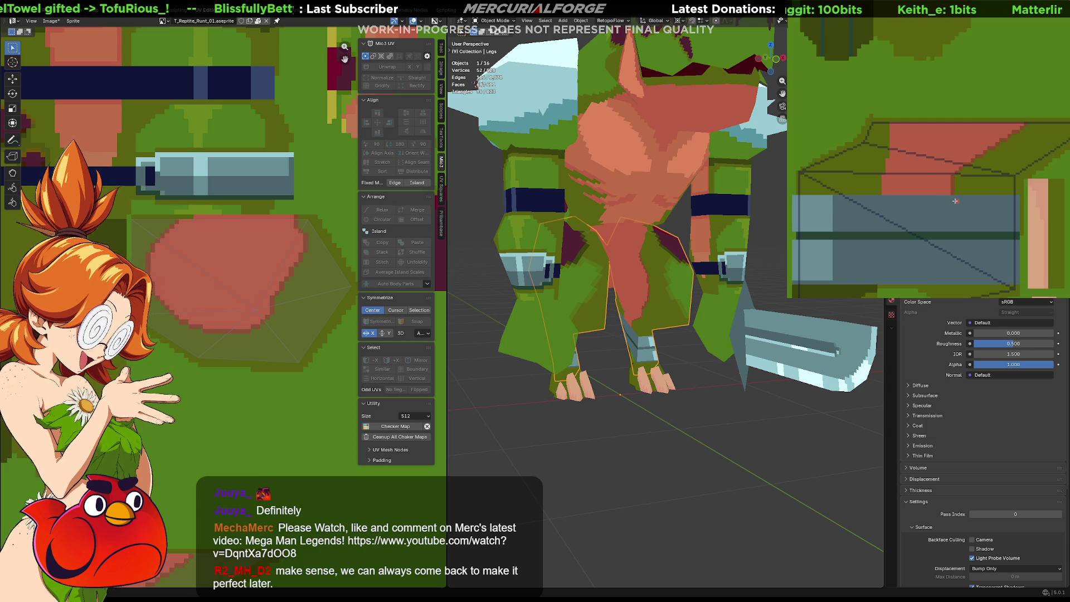
pyautogui.moveTo(950, 174); pyautogui.dragTo(991, 165, button='middle')
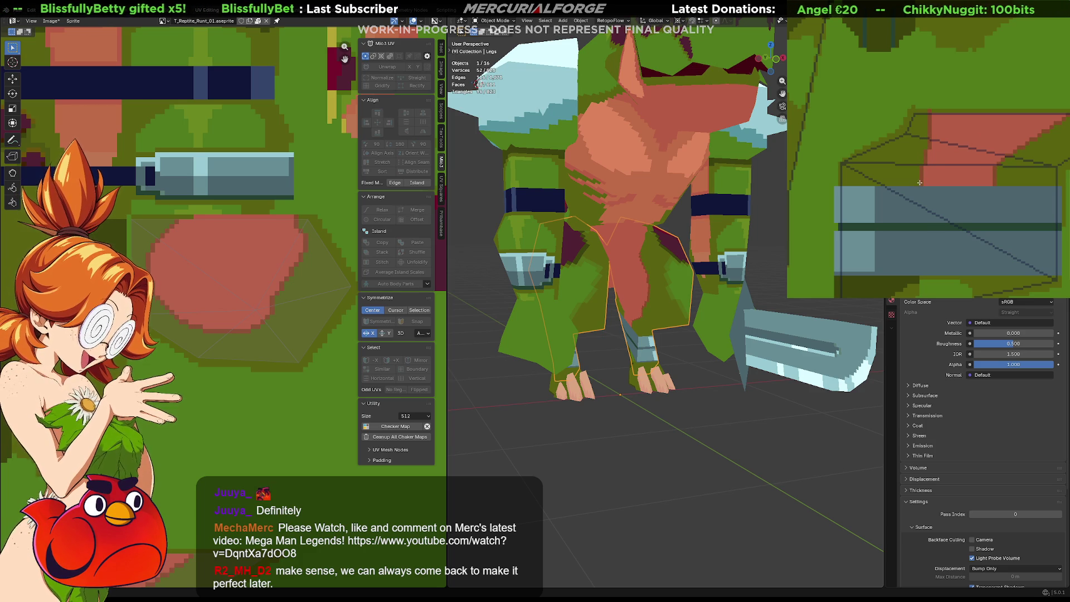
pyautogui.moveTo(918, 182); pyautogui.dragTo(923, 173, button='middle')
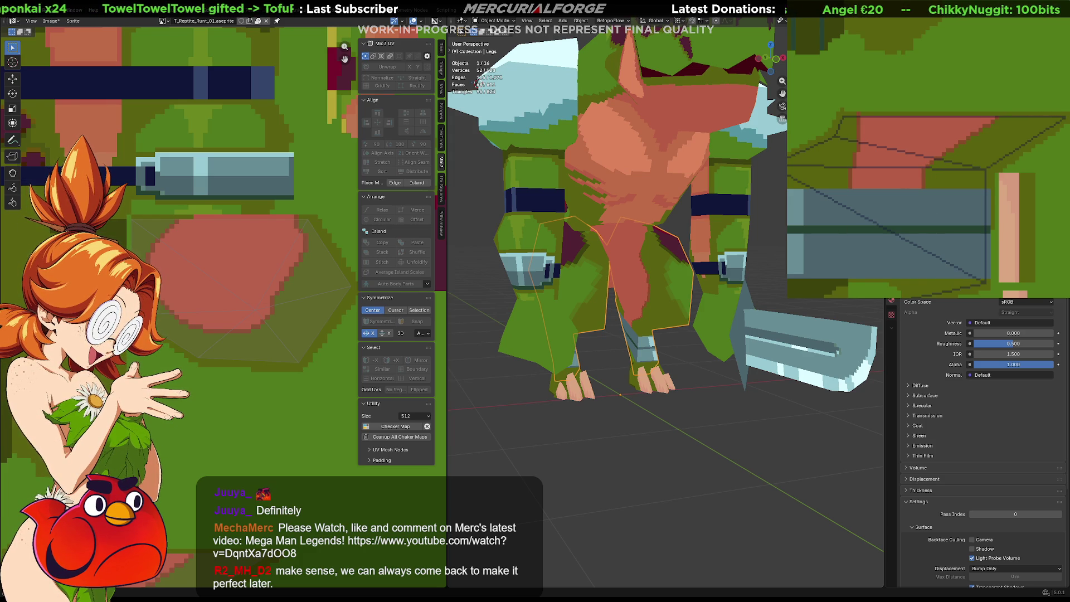
pyautogui.click(926, 168)
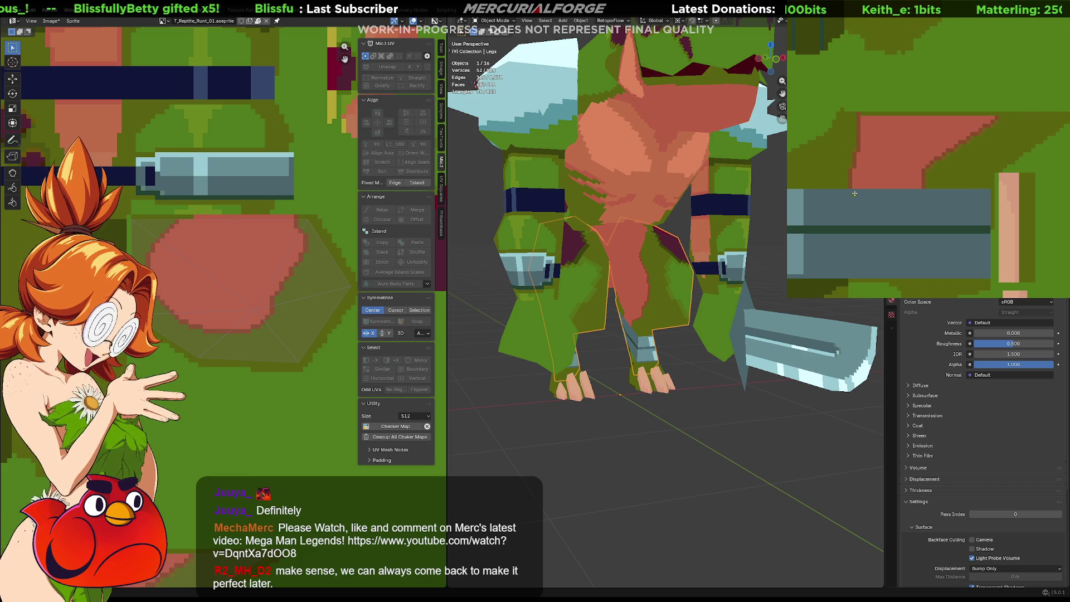
pyautogui.moveTo(660, 300)
pyautogui.mouseDown(button='middle')
pyautogui.moveTo(633, 300)
pyautogui.moveTo(677, 297)
pyautogui.moveTo(581, 311)
pyautogui.mouseUp(button='middle')
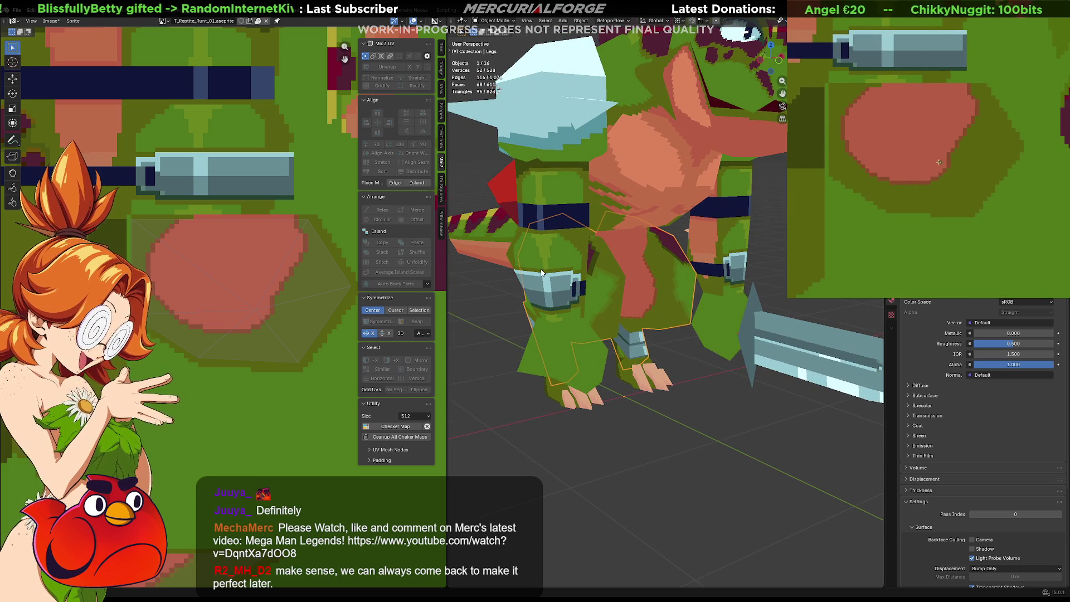
# Bring the pink blob into view in Aseprite and view the character straight-on in Blender to check it
pyautogui.moveTo(1004, 101); pyautogui.dragTo(947, 161, button='middle')
pyautogui.moveTo(1022, 133); pyautogui.dragTo(1040, 151, button='middle')
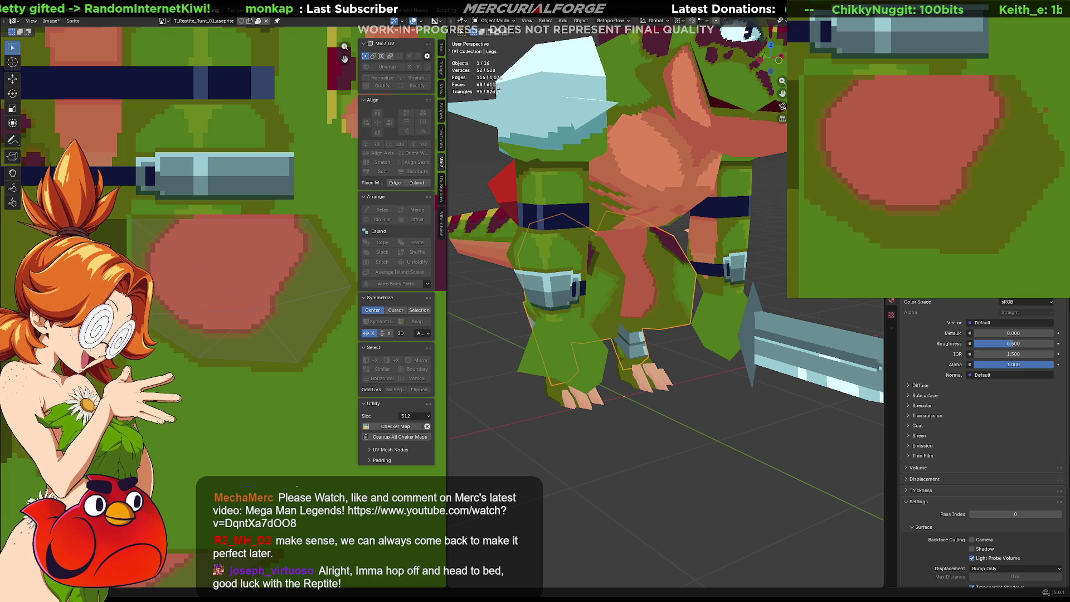
pyautogui.moveTo(693, 347)
pyautogui.mouseDown(button='middle')
pyautogui.moveTo(640, 315)
pyautogui.moveTo(674, 325)
pyautogui.mouseUp(button='middle')
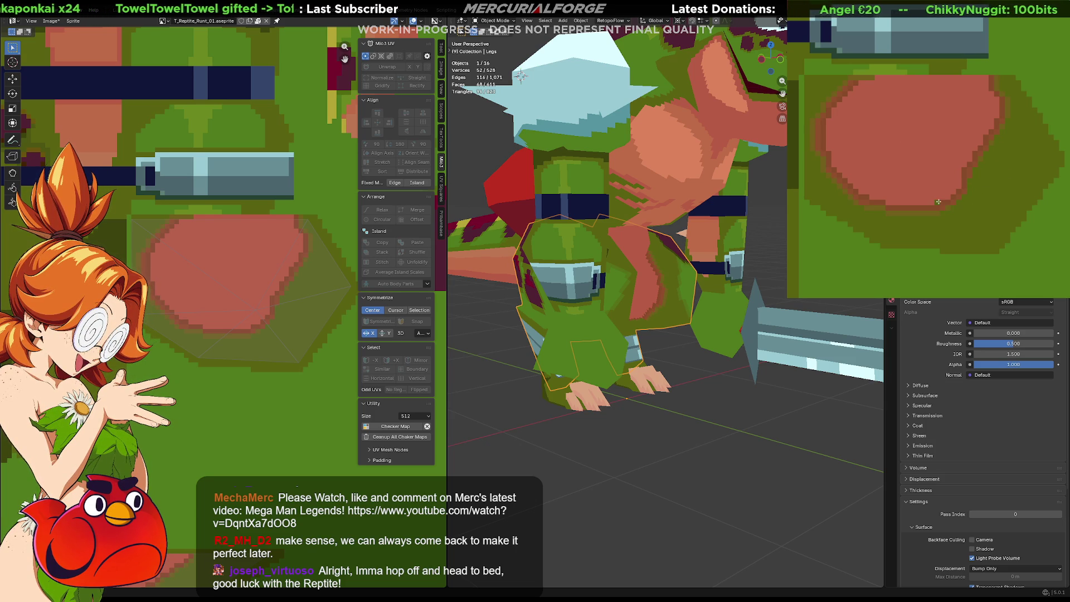
pyautogui.scroll(-5, 635, 335)
pyautogui.moveTo(586, 335)
pyautogui.mouseDown(button='middle')
pyautogui.moveTo(638, 339)
pyautogui.moveTo(658, 319)
pyautogui.mouseUp(button='middle')
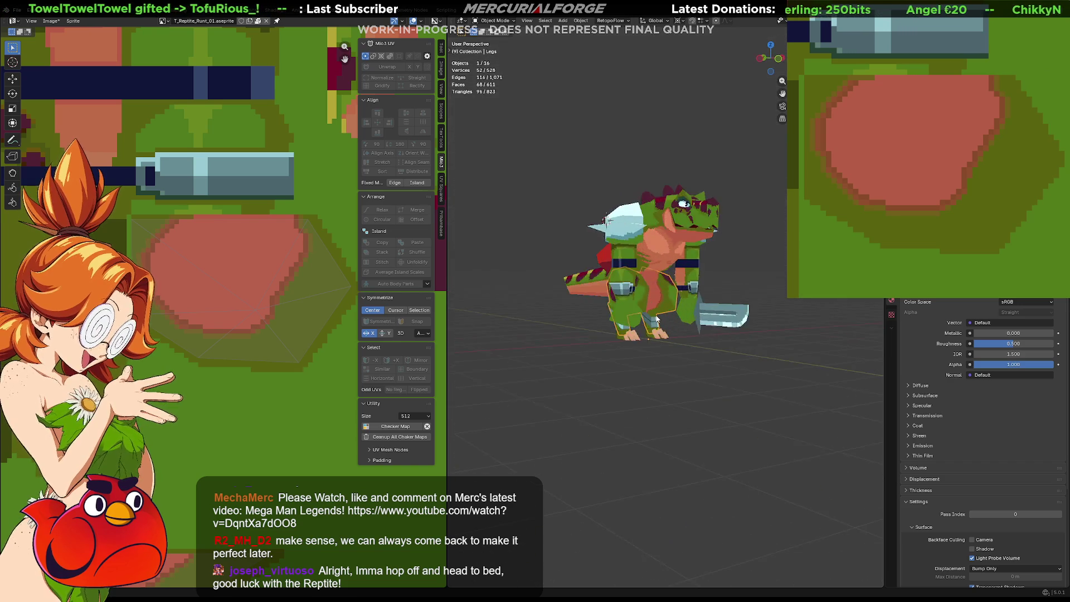
pyautogui.scroll(3, 657, 318)
pyautogui.scroll(3, 656, 316)
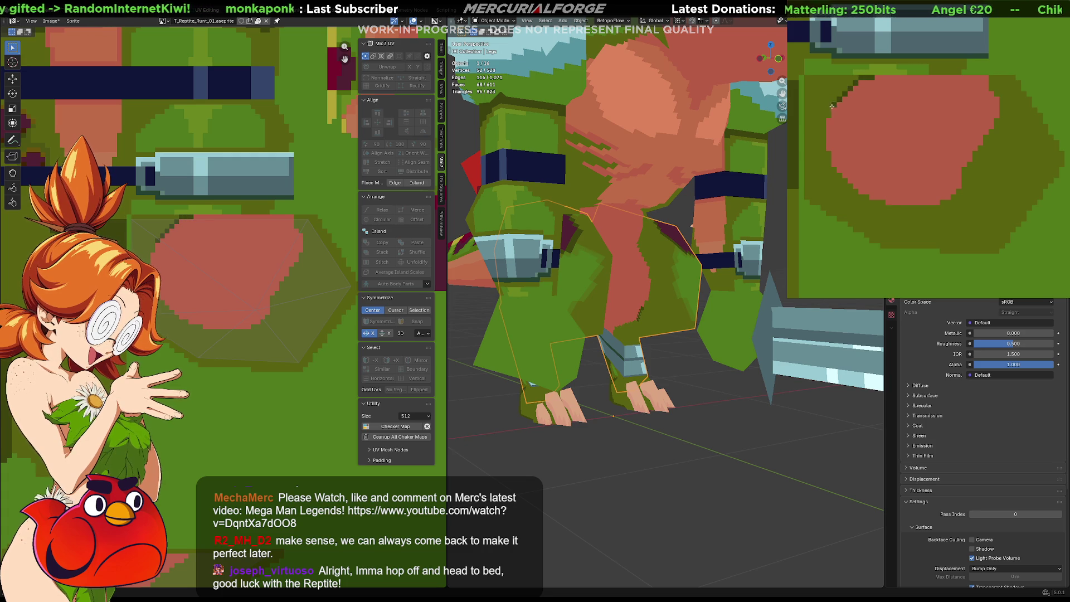
# Pencil dark strokes along the pink patch's lower and outer edges, then inspect the leg on the model
pyautogui.moveTo(824, 118); pyautogui.dragTo(827, 153)
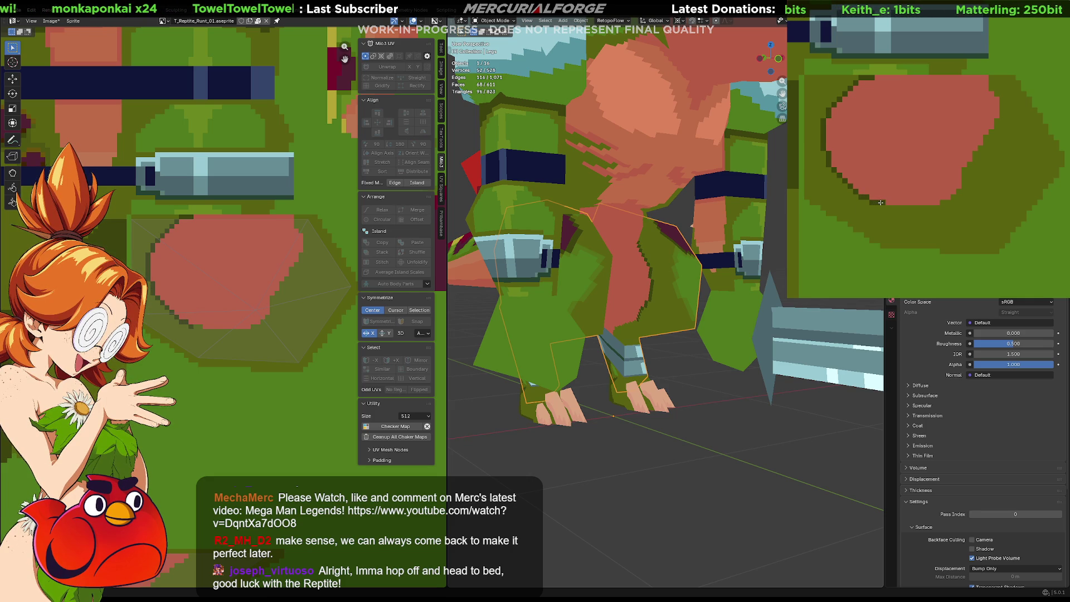
pyautogui.moveTo(879, 203); pyautogui.dragTo(940, 204)
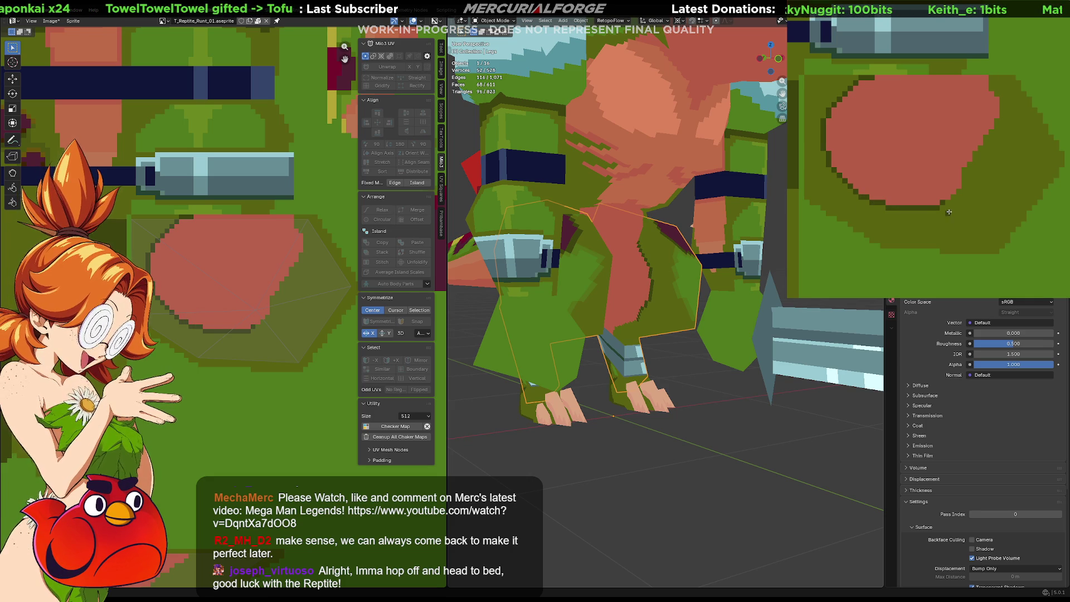
pyautogui.hscroll(-1, 892, 151)
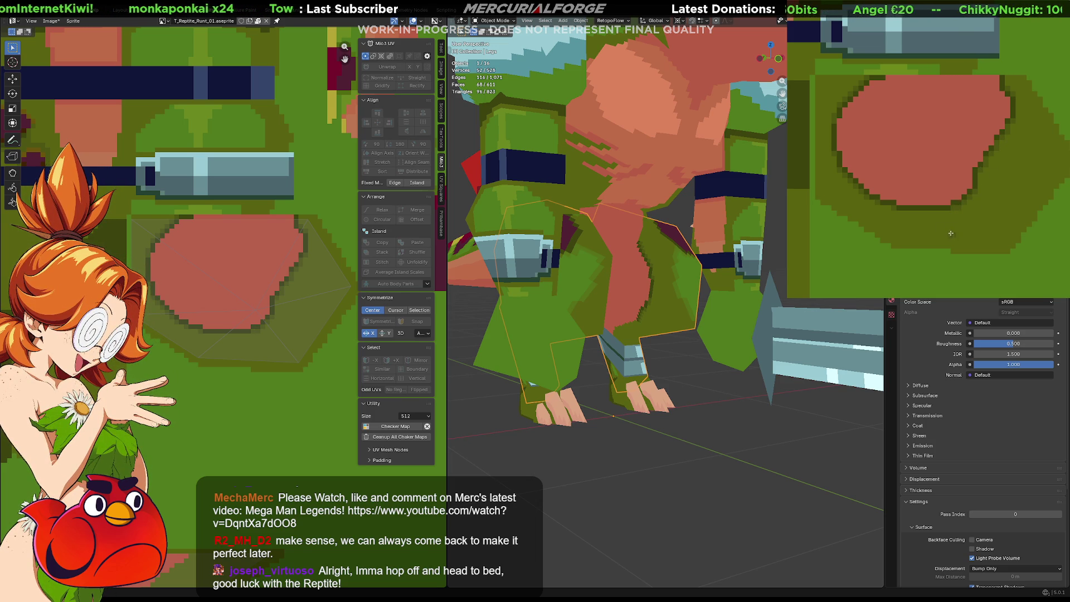
pyautogui.scroll(2, 965, 217)
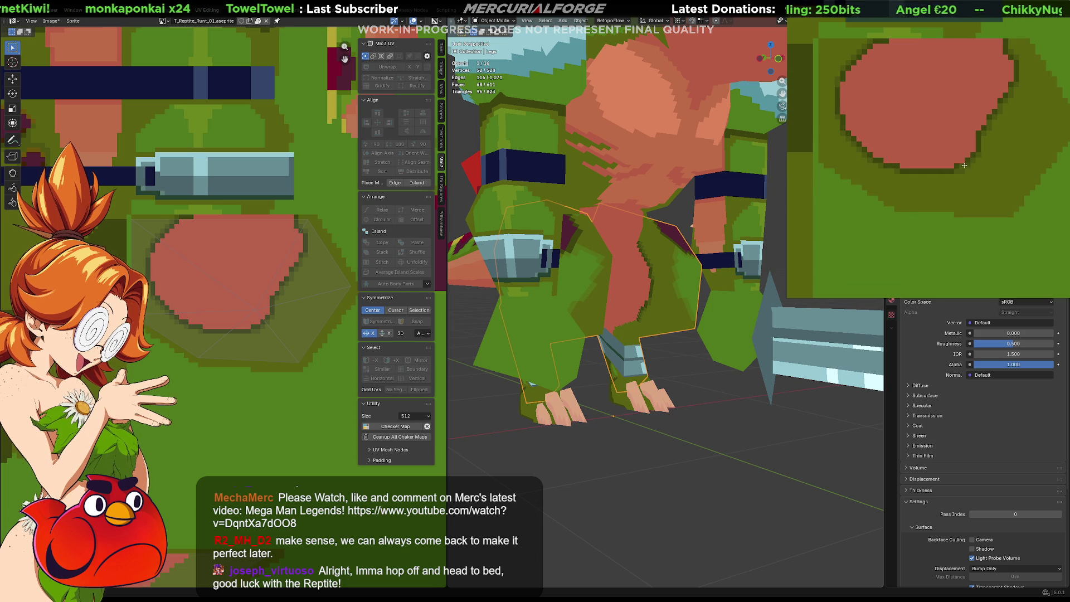
pyautogui.moveTo(953, 166)
pyautogui.mouseDown(button='middle')
pyautogui.moveTo(984, 161)
pyautogui.moveTo(1037, 101)
pyautogui.mouseUp(button='middle')
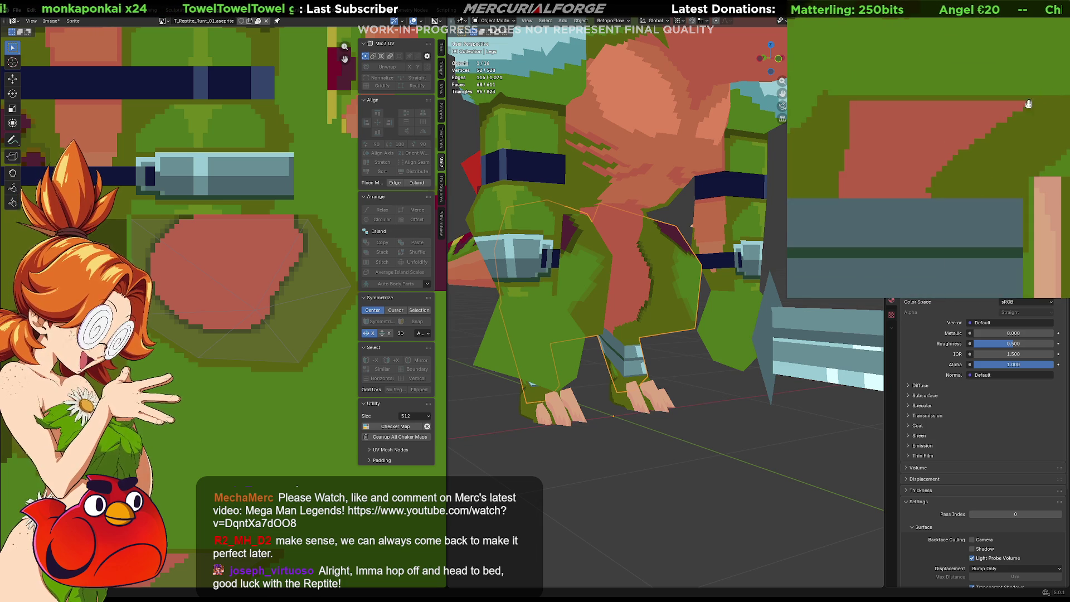
pyautogui.moveTo(1029, 102); pyautogui.dragTo(933, 176)
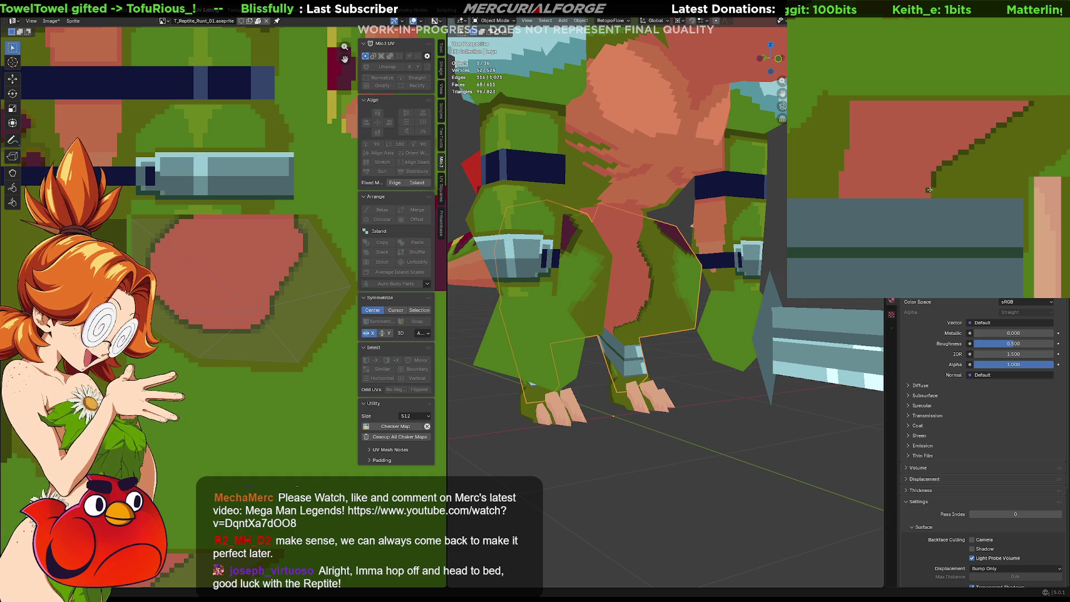
pyautogui.moveTo(665, 296); pyautogui.dragTo(700, 293, button='middle')
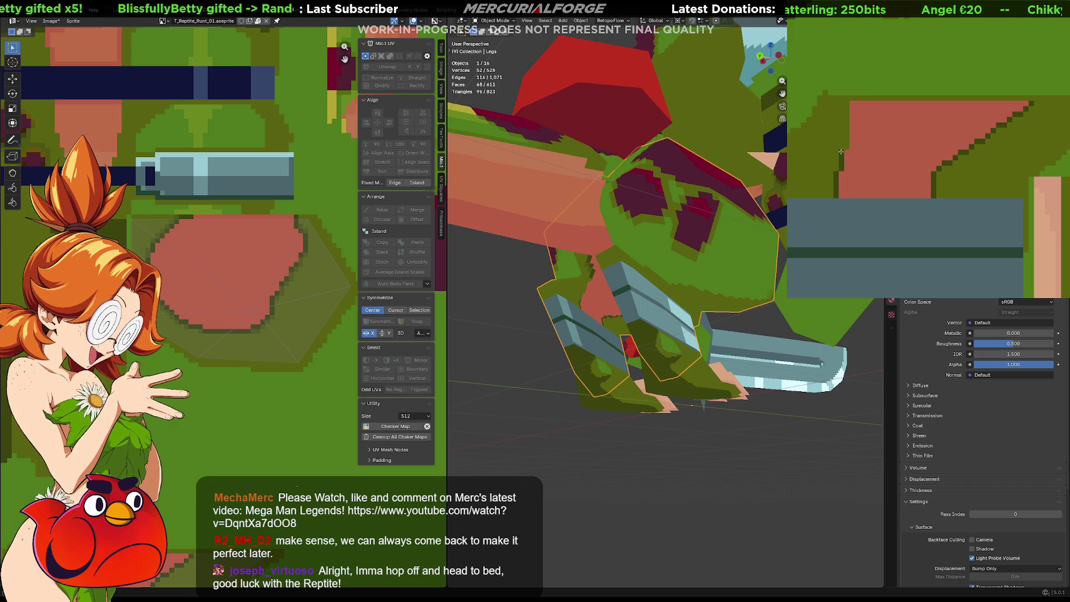
# Shade the patch's left and diagonal edges dark green, check the legs from the front, and enter mesh editing
pyautogui.moveTo(844, 134); pyautogui.dragTo(848, 104)
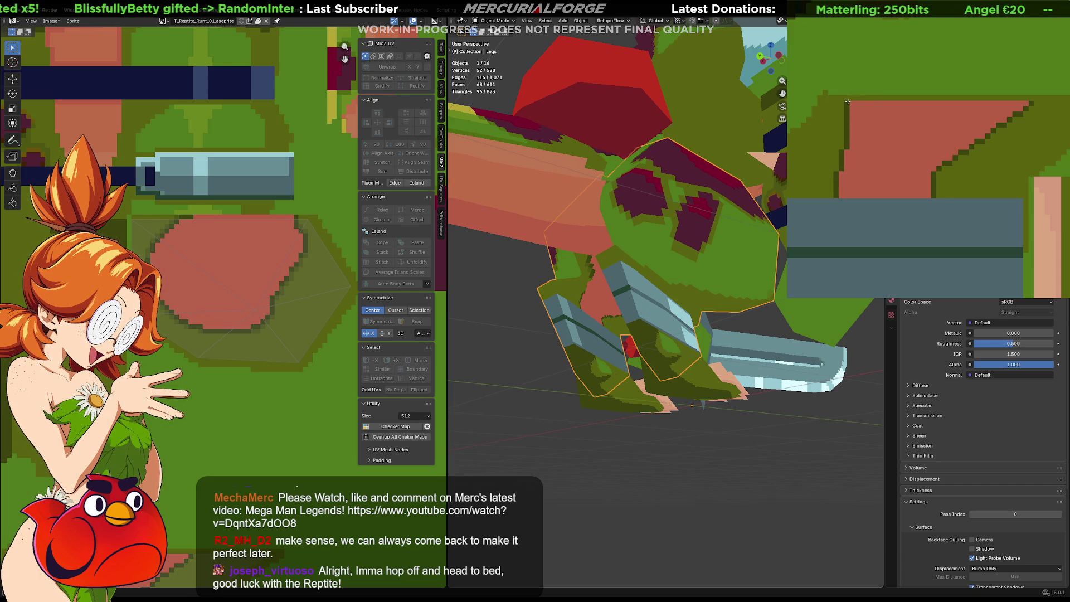
pyautogui.moveTo(849, 98)
pyautogui.mouseDown(button='middle')
pyautogui.moveTo(974, 90)
pyautogui.moveTo(953, 111)
pyautogui.moveTo(990, 140)
pyautogui.mouseUp(button='middle')
pyautogui.moveTo(991, 140); pyautogui.dragTo(900, 192)
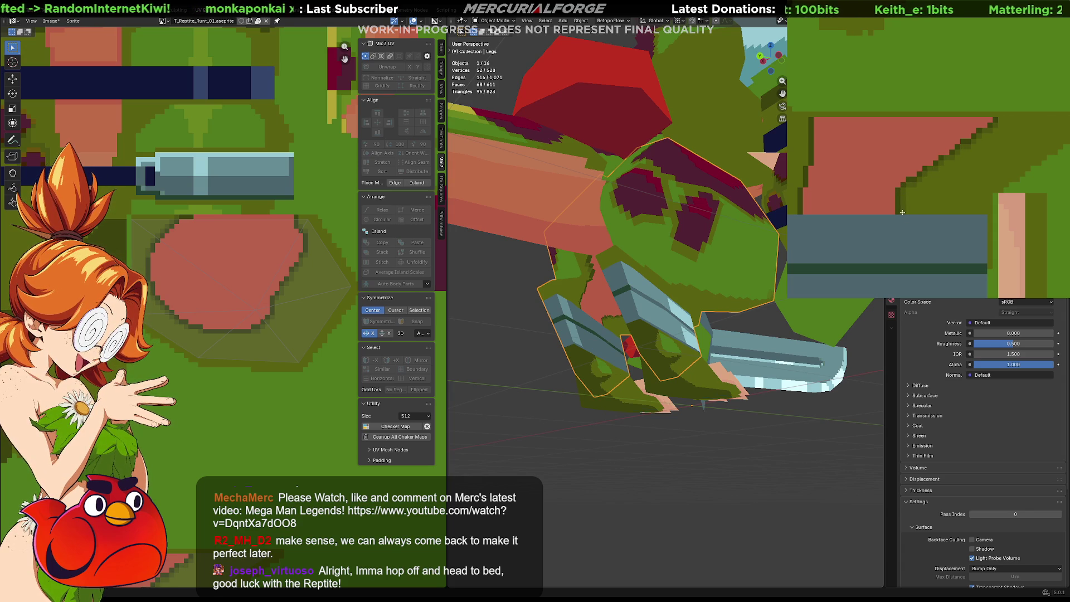
pyautogui.moveTo(870, 182); pyautogui.dragTo(893, 191, button='middle')
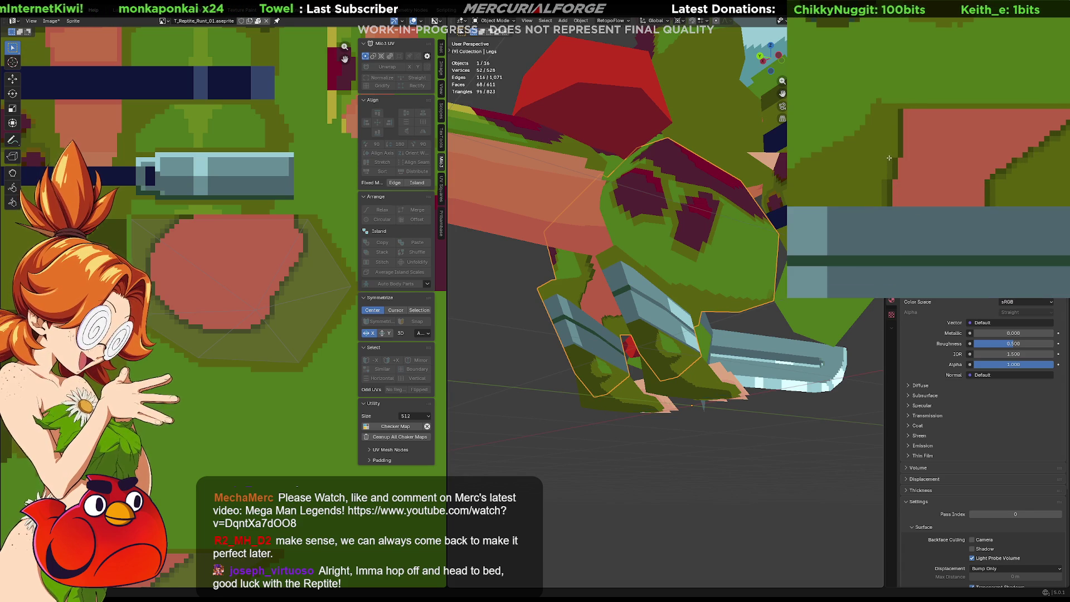
pyautogui.moveTo(585, 301)
pyautogui.mouseDown(button='middle')
pyautogui.moveTo(506, 326)
pyautogui.moveTo(683, 280)
pyautogui.moveTo(563, 307)
pyautogui.moveTo(547, 320)
pyautogui.mouseUp(button='middle')
pyautogui.moveTo(549, 317); pyautogui.dragTo(553, 314, button='middle')
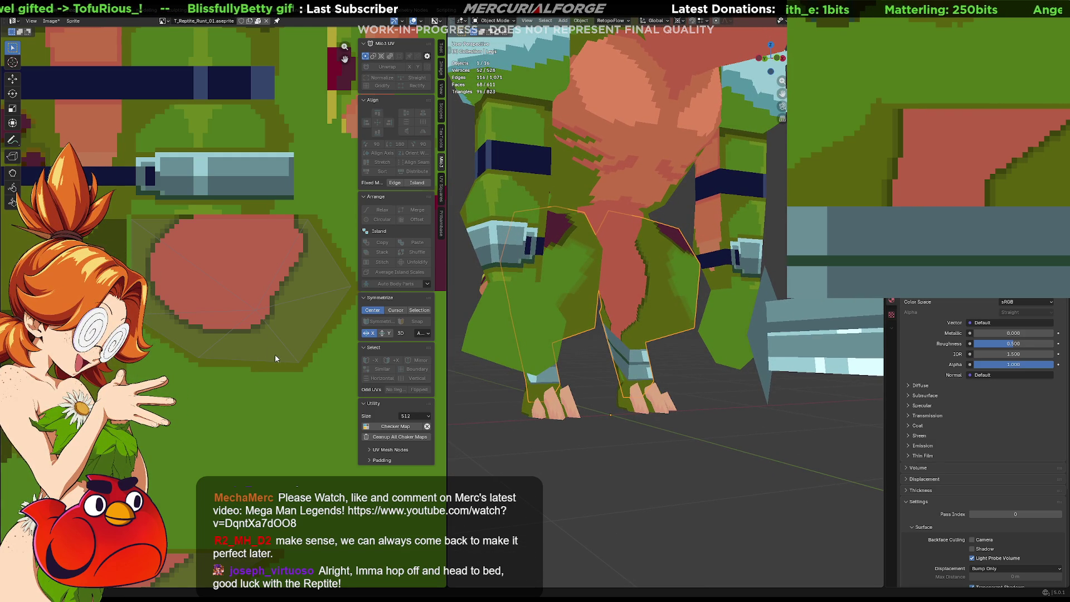
pyautogui.press('Tab')
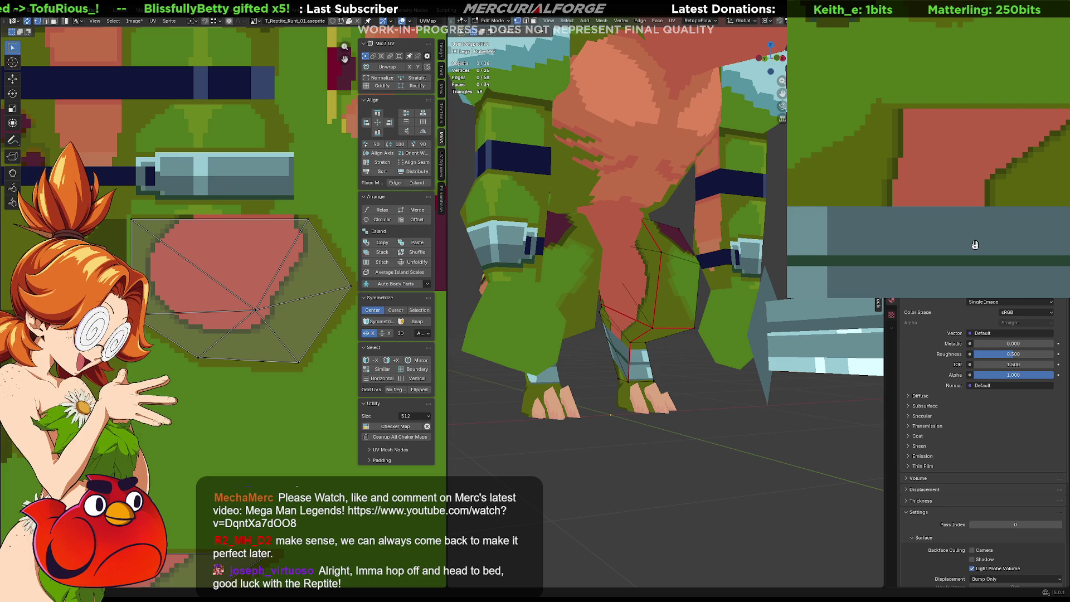
# Draw a dark pixel outline along the red shape's bottom edge and review it on the model
pyautogui.moveTo(996, 204); pyautogui.dragTo(981, 189)
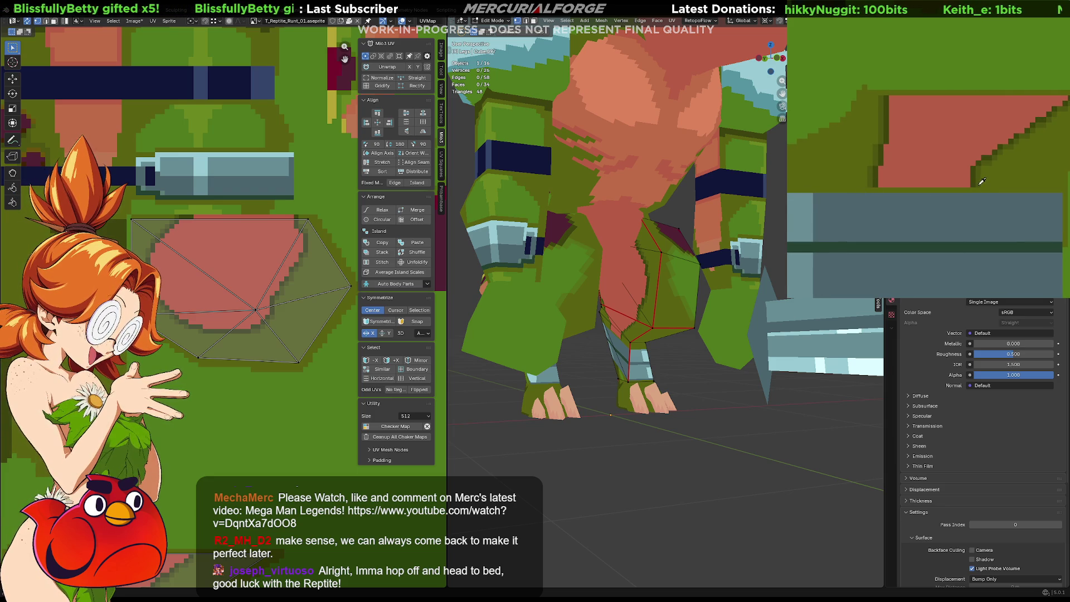
pyautogui.moveTo(874, 183); pyautogui.dragTo(970, 184)
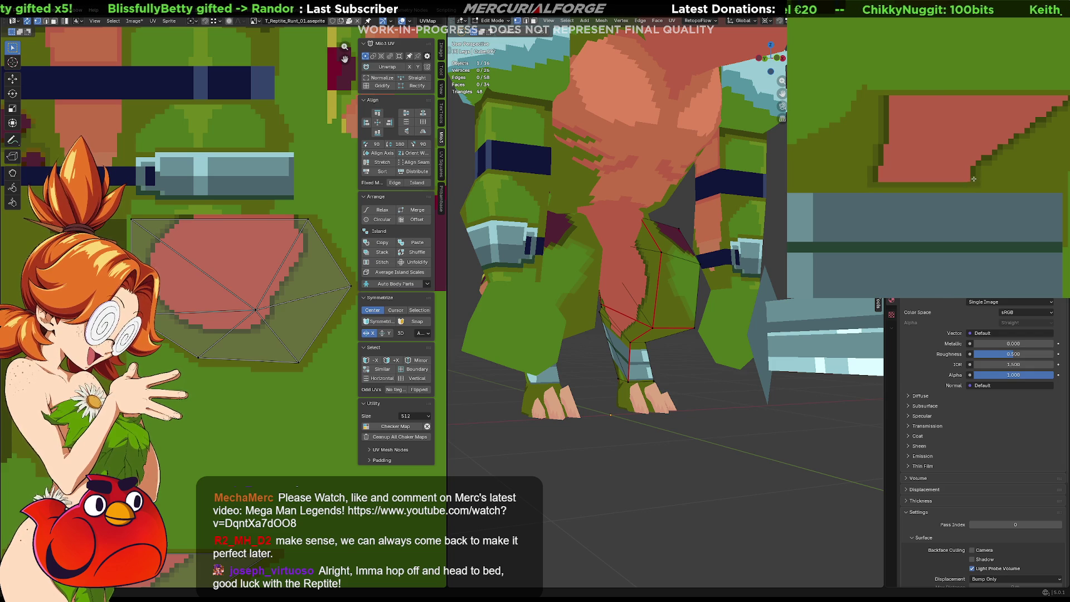
pyautogui.moveTo(974, 178); pyautogui.dragTo(875, 181)
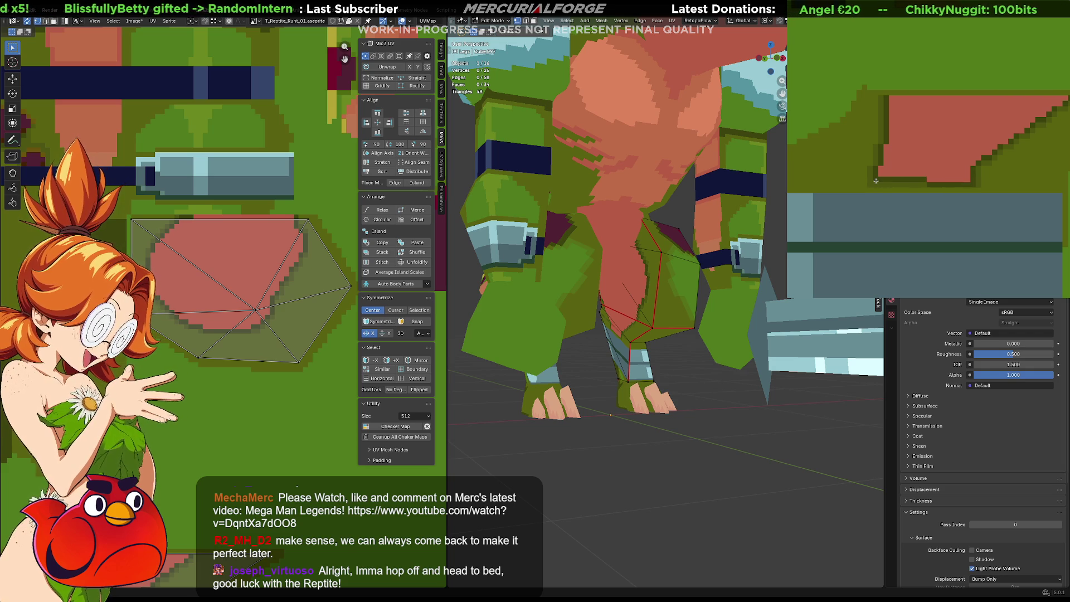
pyautogui.moveTo(585, 301); pyautogui.dragTo(627, 226, button='middle')
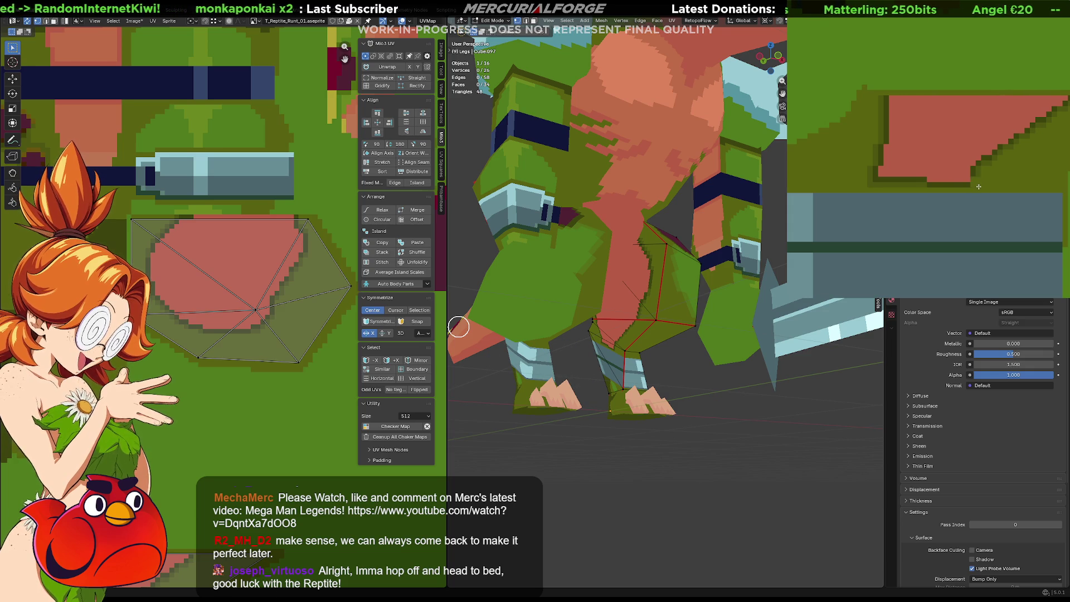
# Paint olive bands across the red shape to split it into stripes, undoing one misplaced stroke
pyautogui.moveTo(979, 181); pyautogui.dragTo(960, 179)
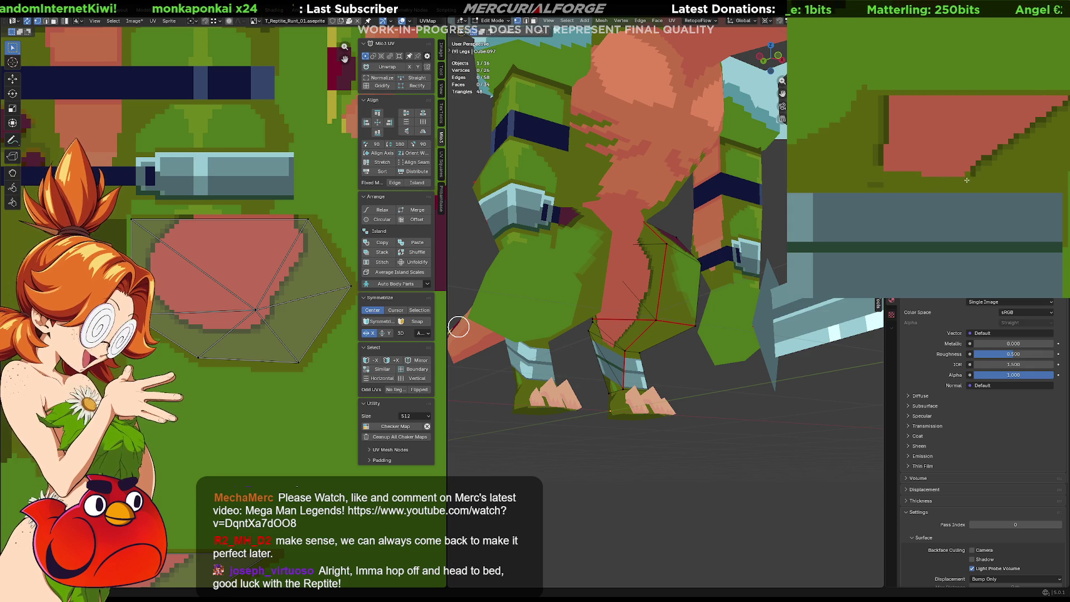
pyautogui.moveTo(852, 180); pyautogui.dragTo(986, 175)
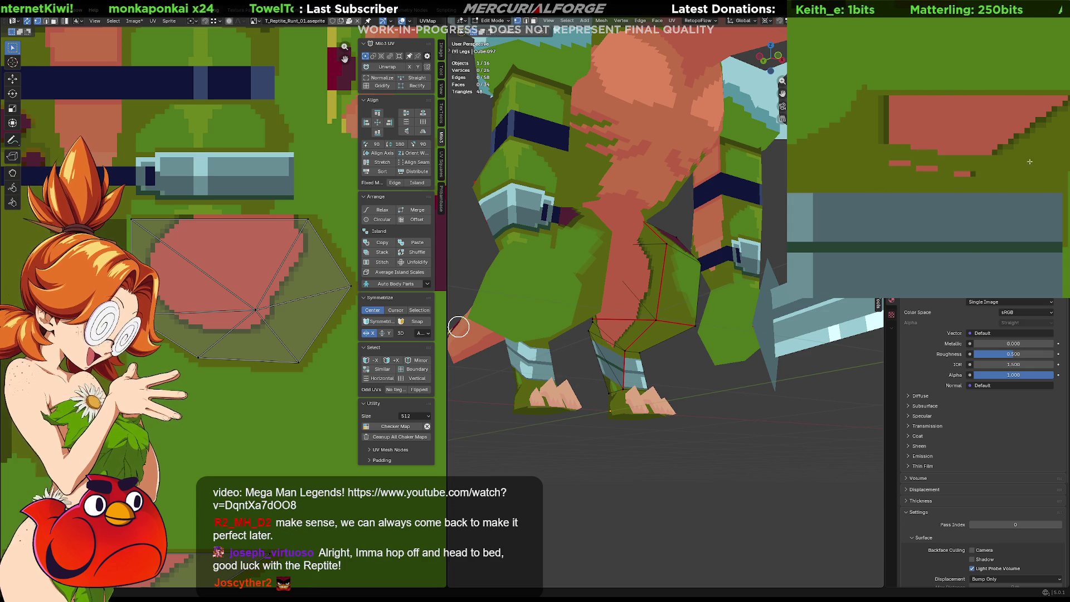
pyautogui.hotkey('ctrl', 'z')
pyautogui.moveTo(876, 146); pyautogui.dragTo(994, 159)
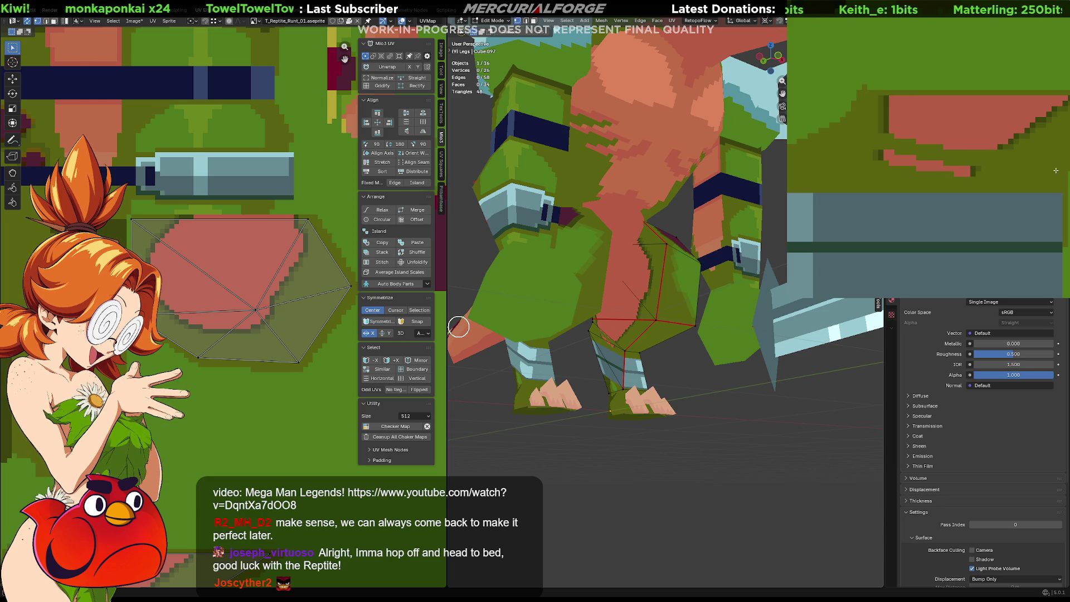
pyautogui.moveTo(882, 118); pyautogui.dragTo(1041, 127)
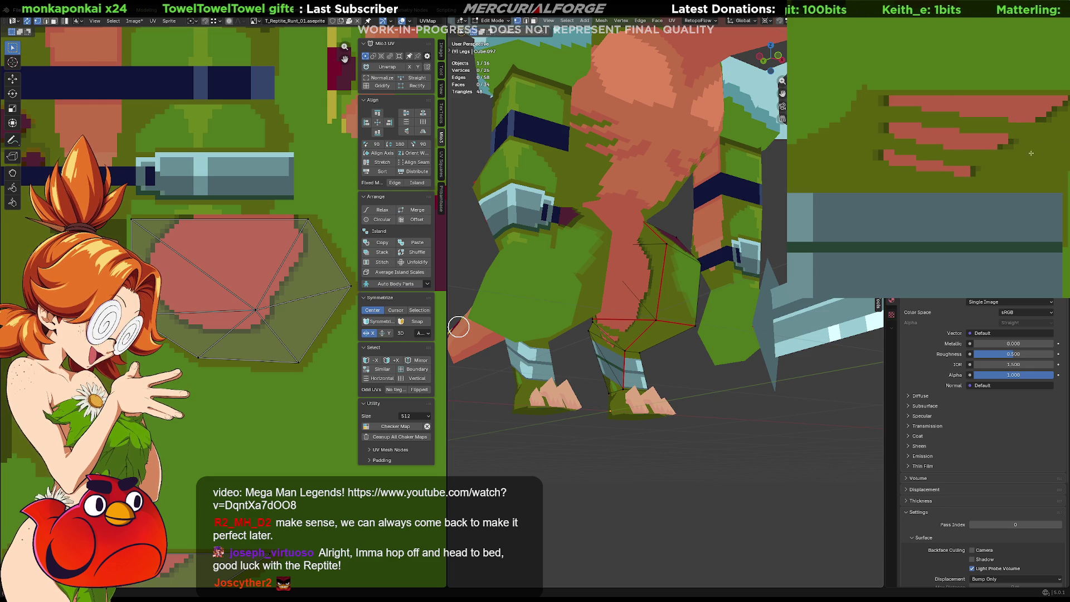
pyautogui.moveTo(630, 279); pyautogui.dragTo(619, 281, button='middle')
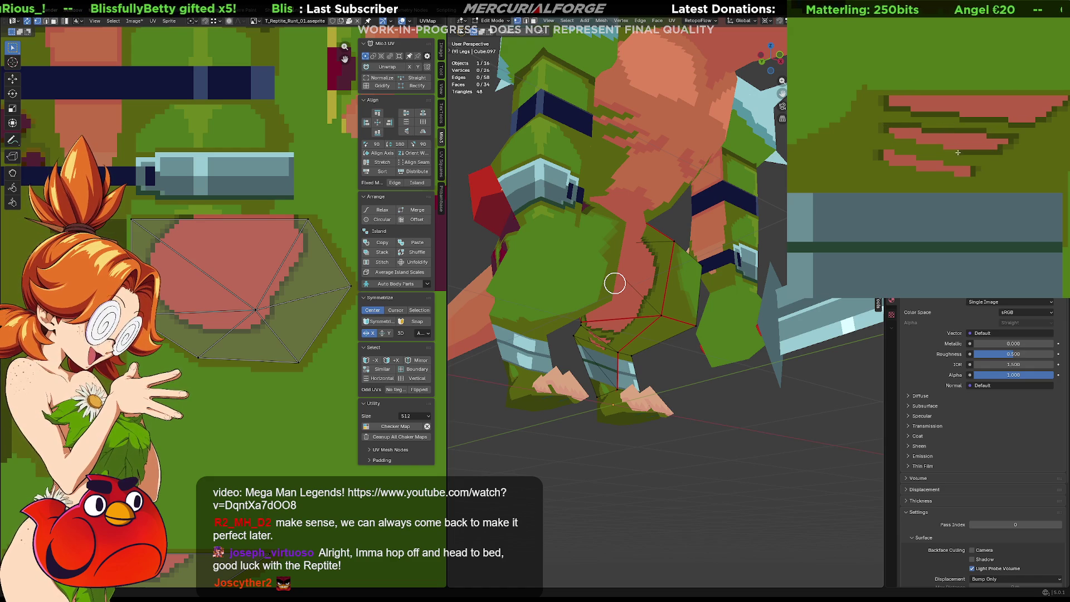
# Darken the stripe edges, then check the striped patch in the UV layout and on the model from above
pyautogui.moveTo(968, 177); pyautogui.dragTo(872, 161)
pyautogui.moveTo(972, 167); pyautogui.dragTo(878, 148)
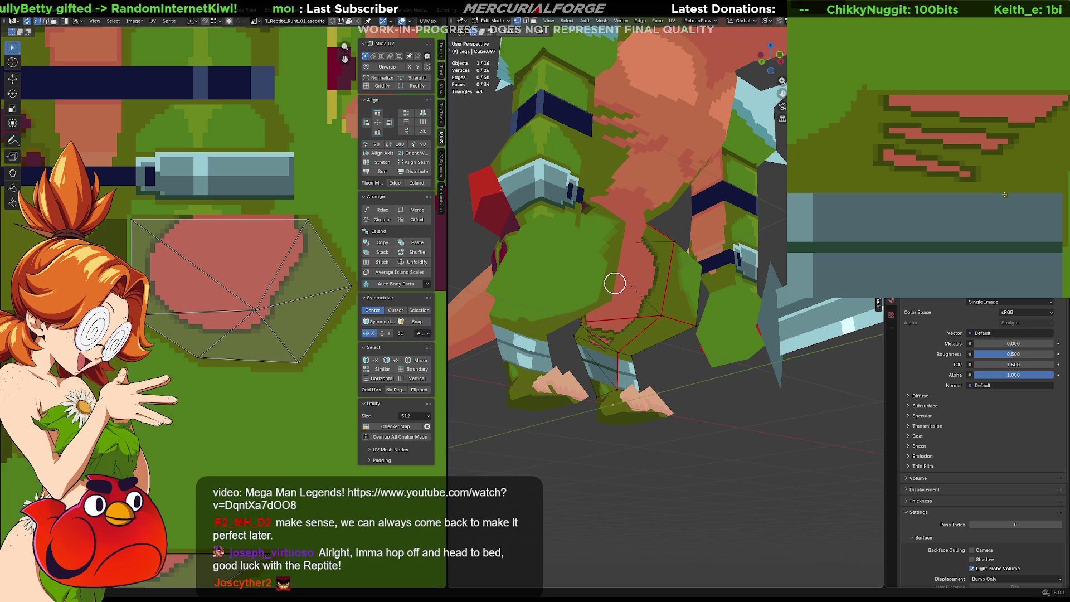
pyautogui.moveTo(651, 401); pyautogui.dragTo(683, 395, button='middle')
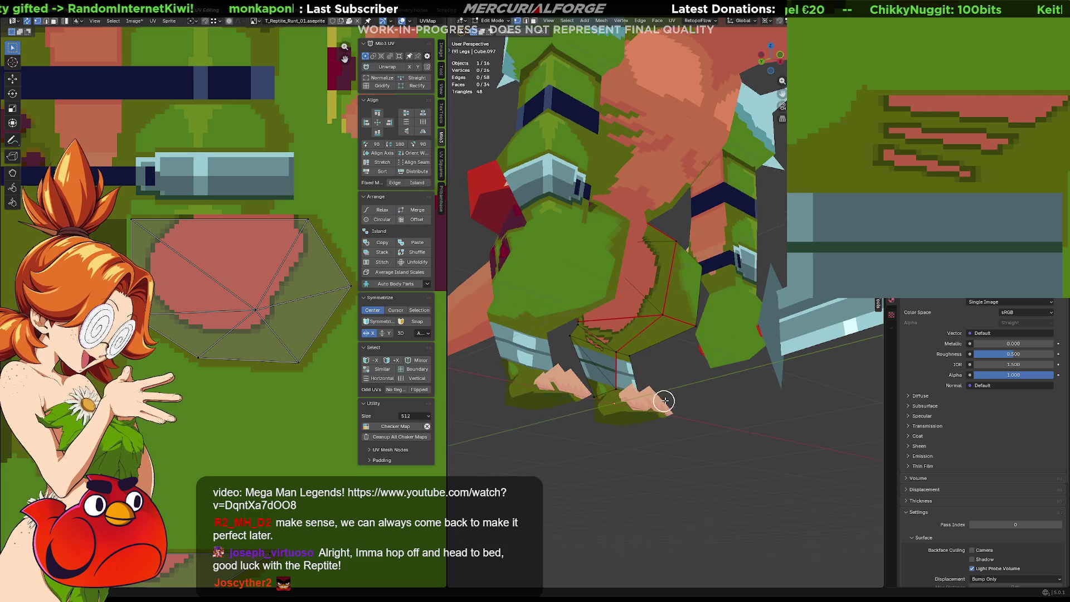
pyautogui.scroll(2, 684, 395)
pyautogui.scroll(2, 693, 394)
pyautogui.scroll(1, 513, 326)
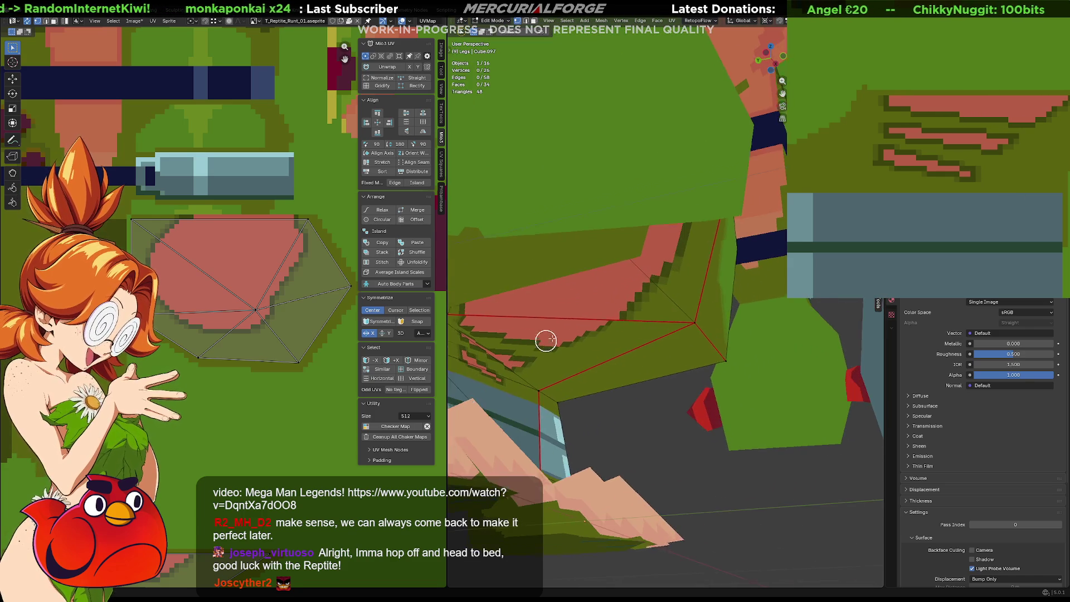
pyautogui.scroll(1, 537, 341)
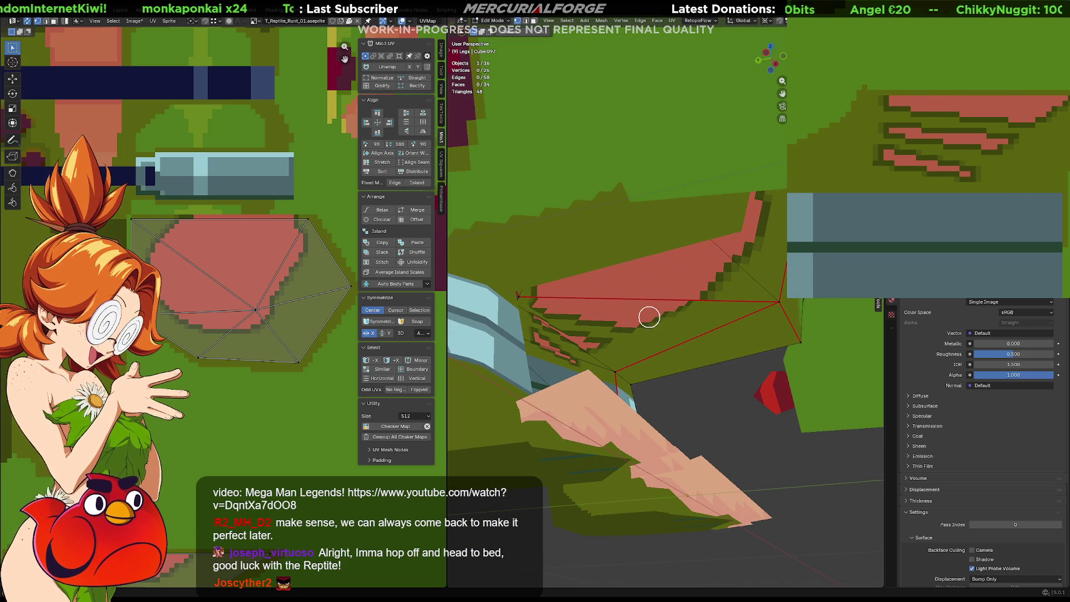
pyautogui.press('Tab')
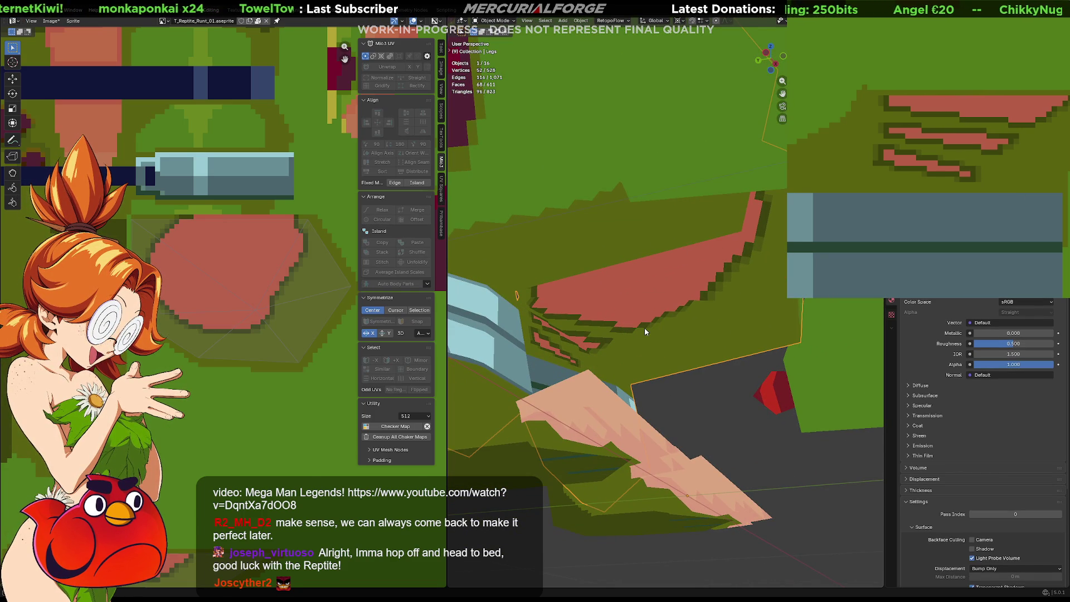
pyautogui.moveTo(290, 313); pyautogui.dragTo(274, 264, button='middle')
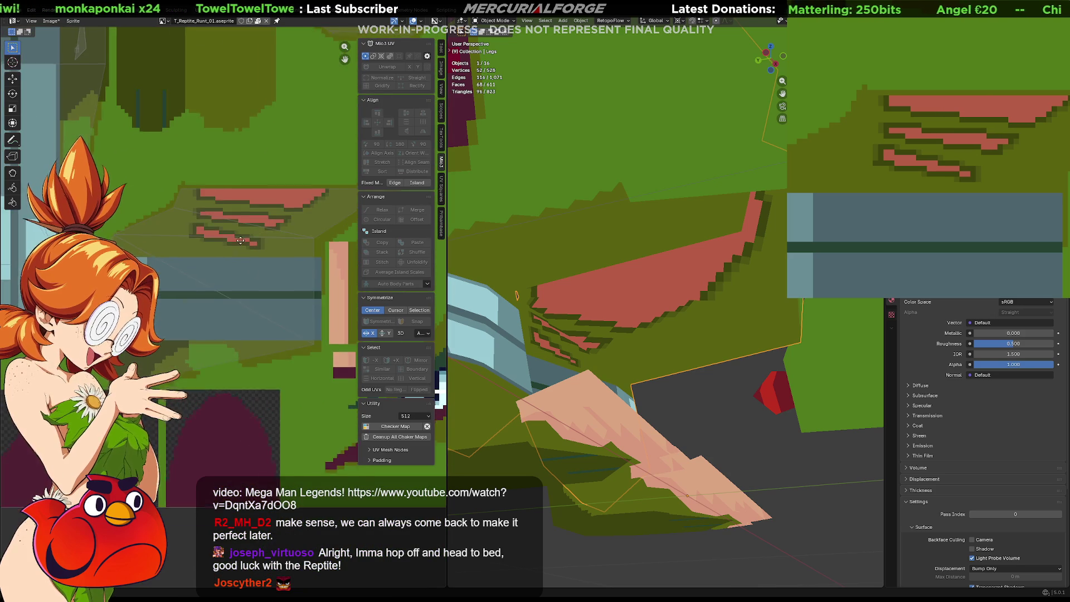
pyautogui.scroll(2, 240, 236)
pyautogui.press('Tab')
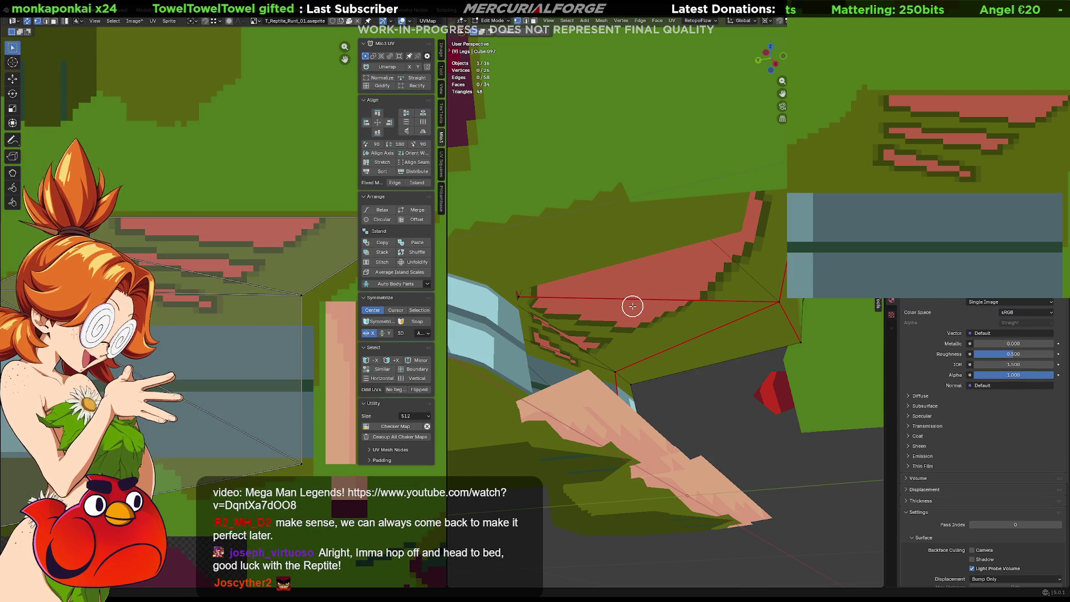
pyautogui.moveTo(632, 306); pyautogui.dragTo(593, 314, button='middle')
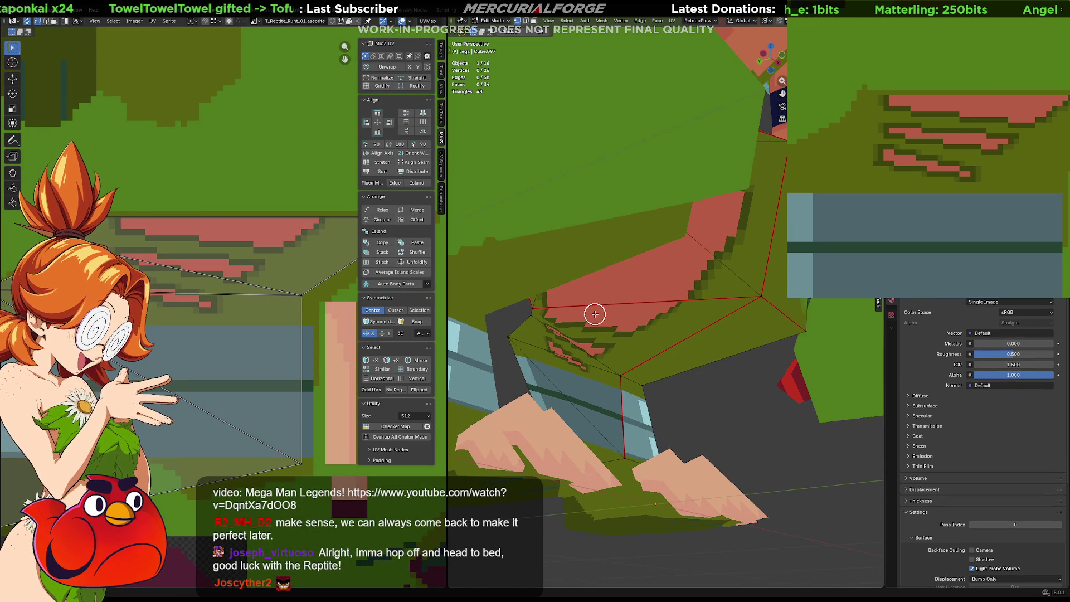